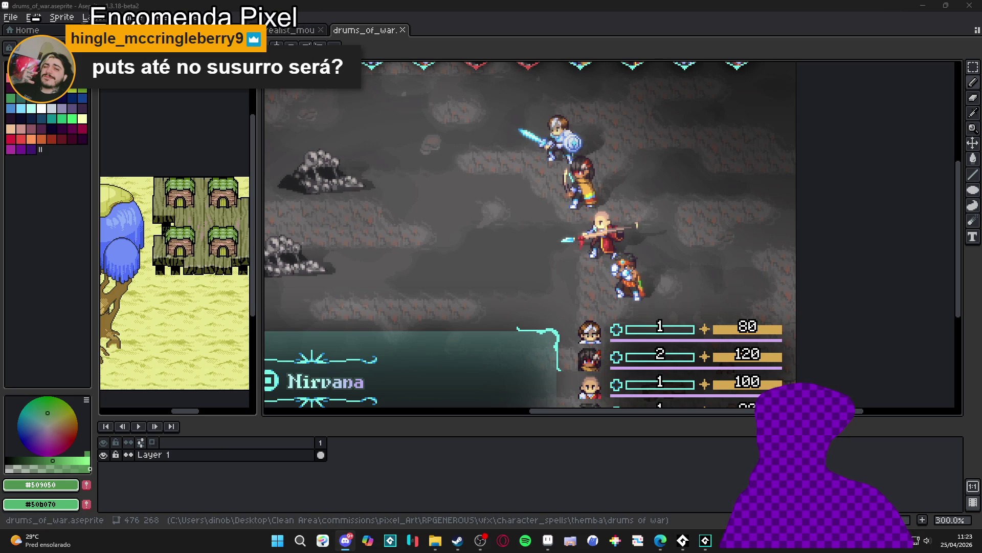
Bring up Discord and look through the projetos-em-andamento and feedback_artistico channels
click(346, 540)
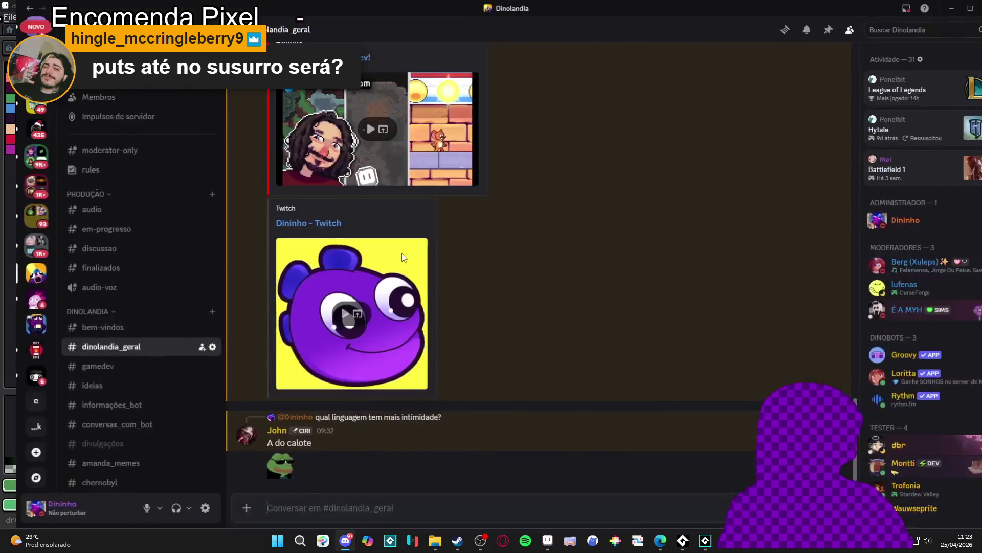
scroll(105, 389, down, 5)
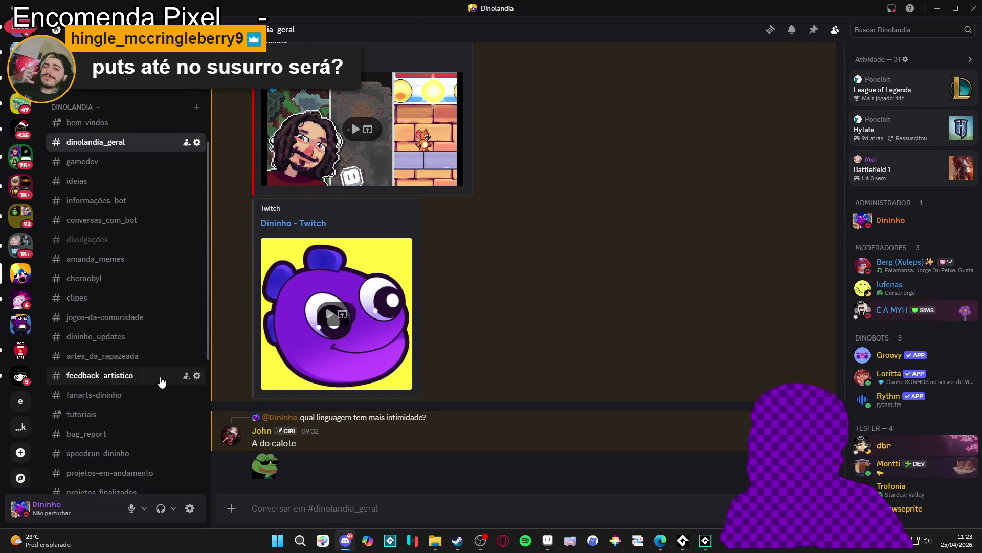
scroll(131, 334, down, 3)
click(128, 370)
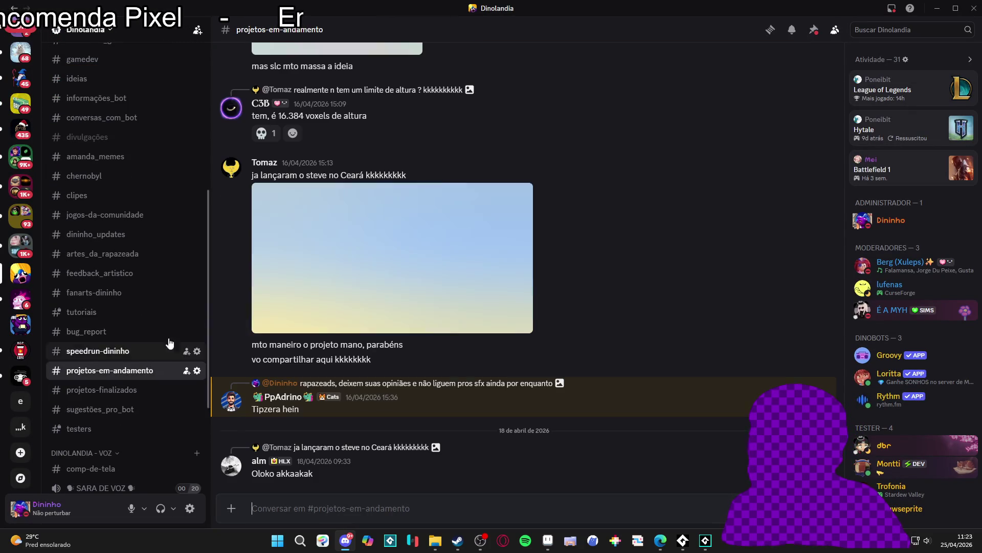
scroll(120, 363, up, 3)
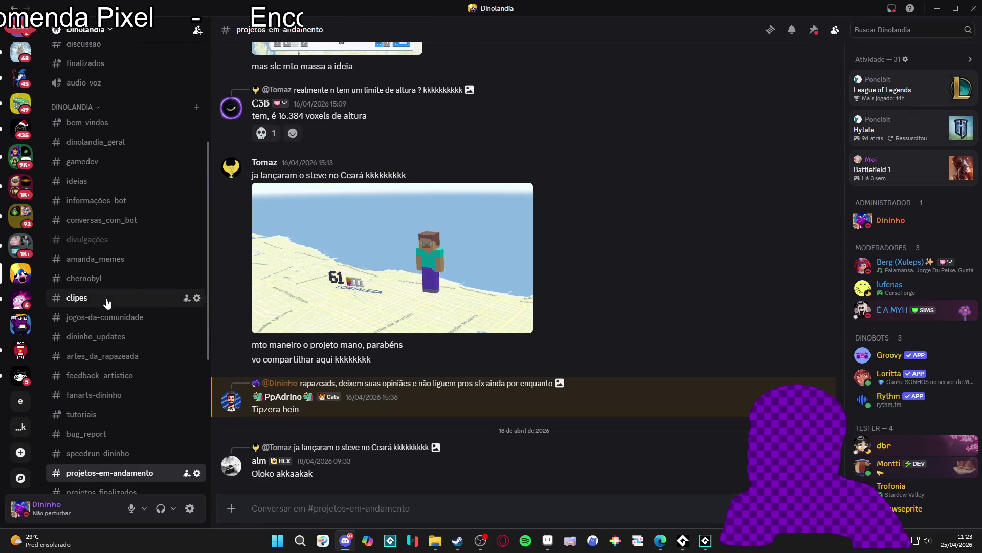
click(117, 375)
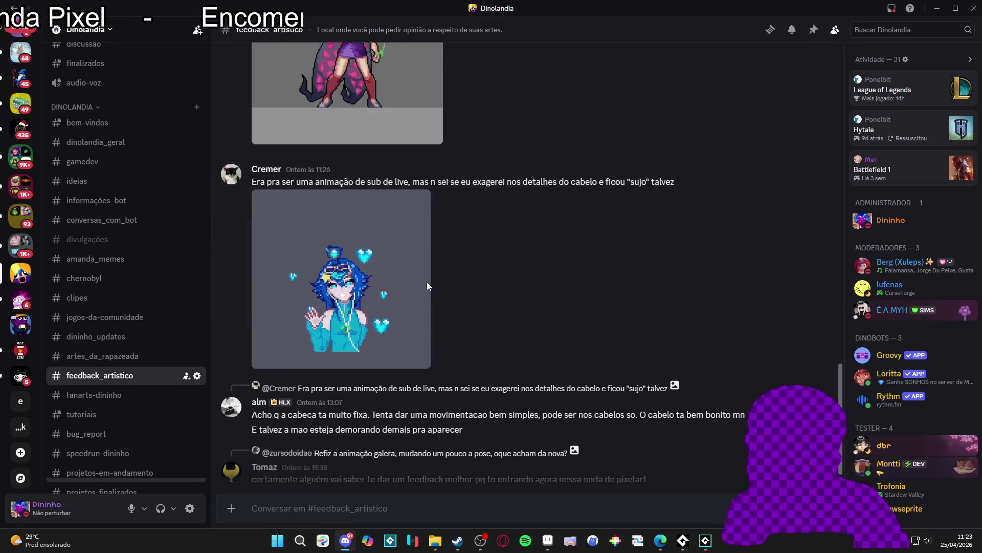
Open the artes_da_rapazeada channel and scroll through the posted pixel art
click(102, 355)
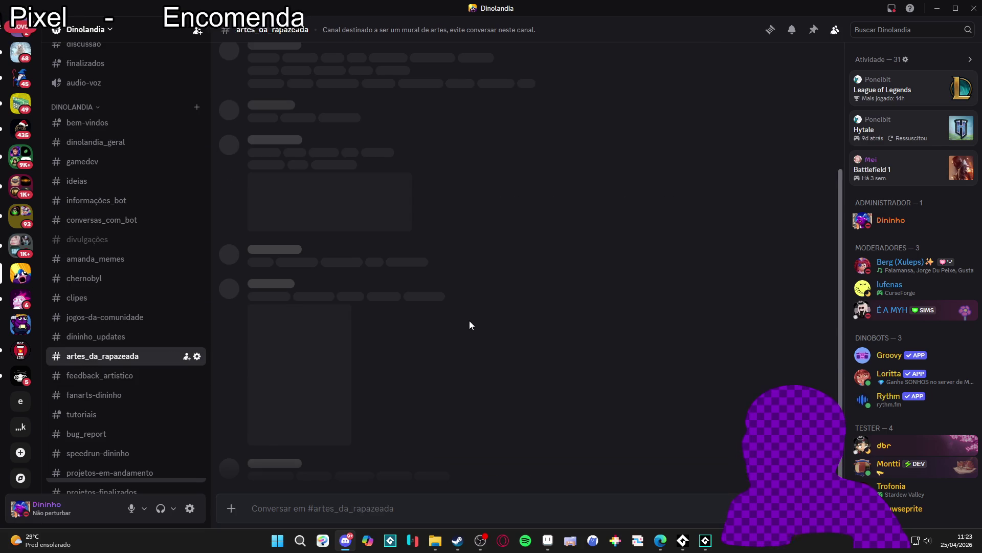
scroll(453, 299, up, 10)
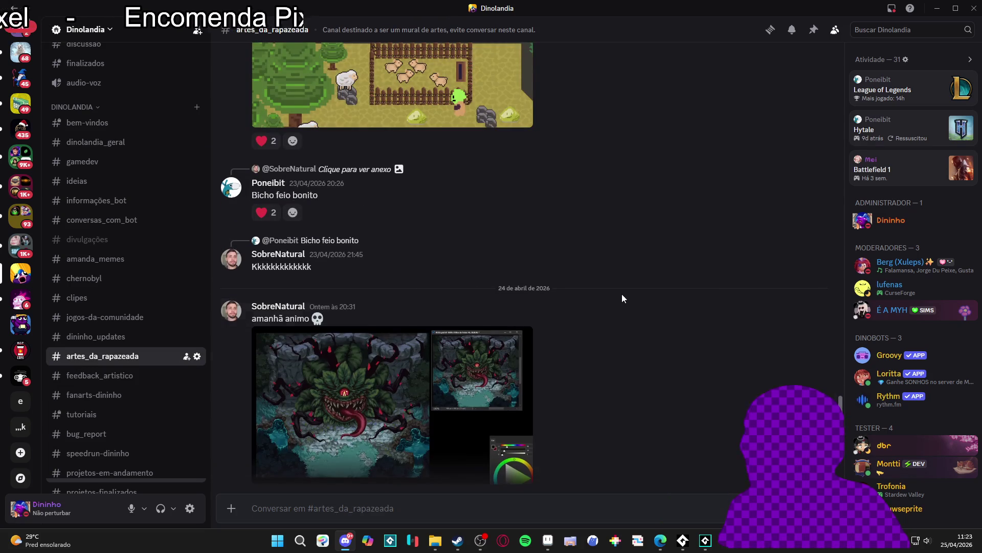
scroll(459, 312, up, 3)
scroll(456, 318, down, 8)
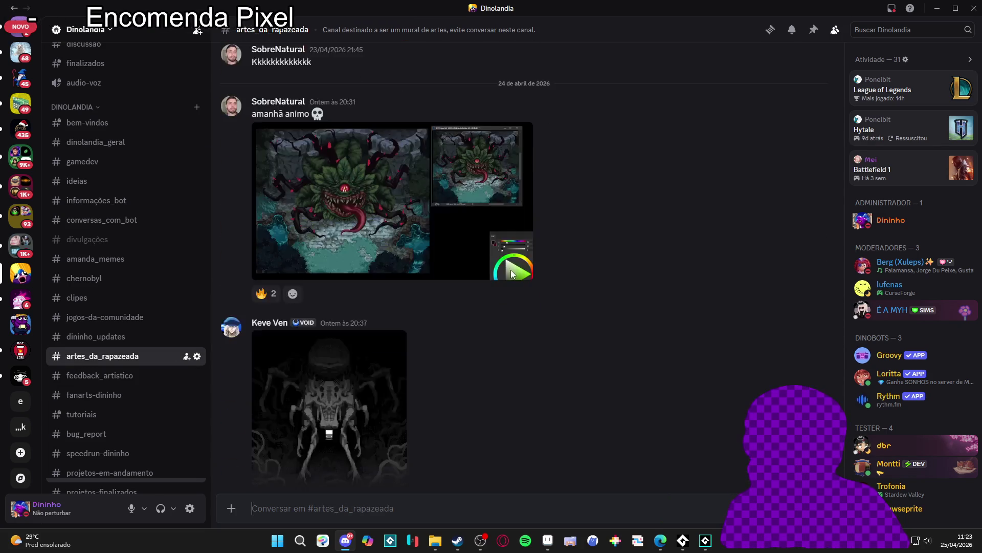
scroll(511, 269, down, 4)
scroll(511, 283, up, 4)
View the plant monster and dark creature images full-size, closing each viewer
click(437, 242)
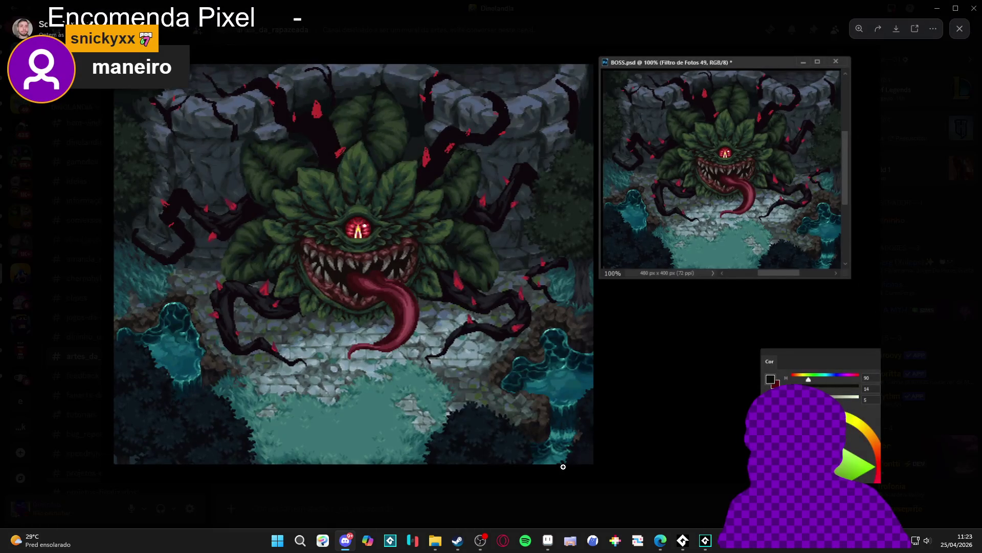
click(482, 503)
scroll(394, 392, down, 2)
click(361, 385)
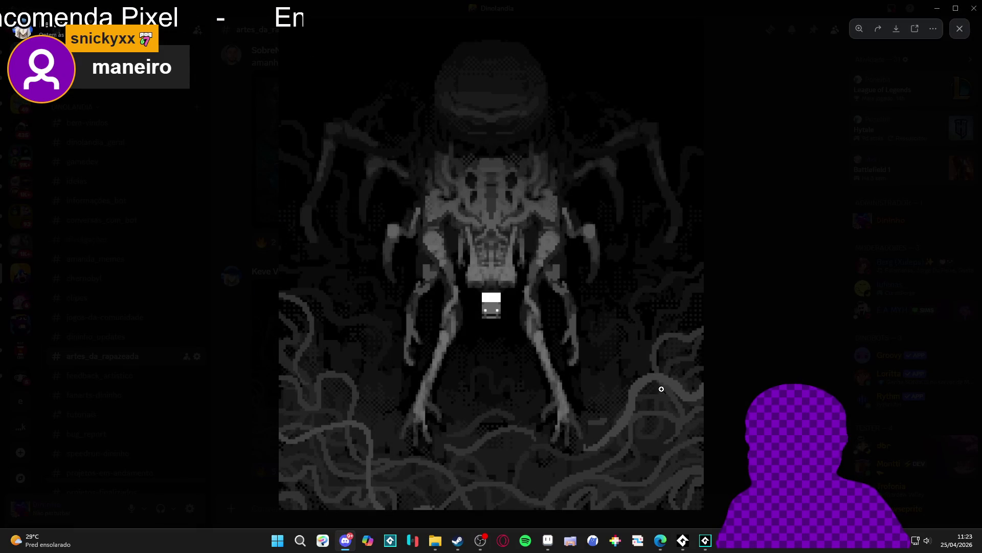
click(704, 344)
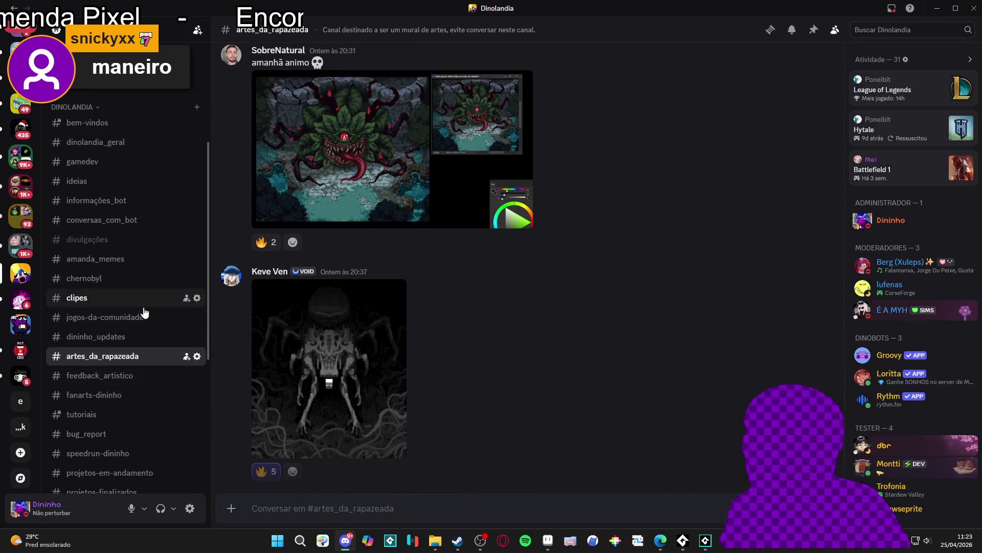
Return to the dinolandia_geral channel and switch back to Aseprite
scroll(138, 286, up, 2)
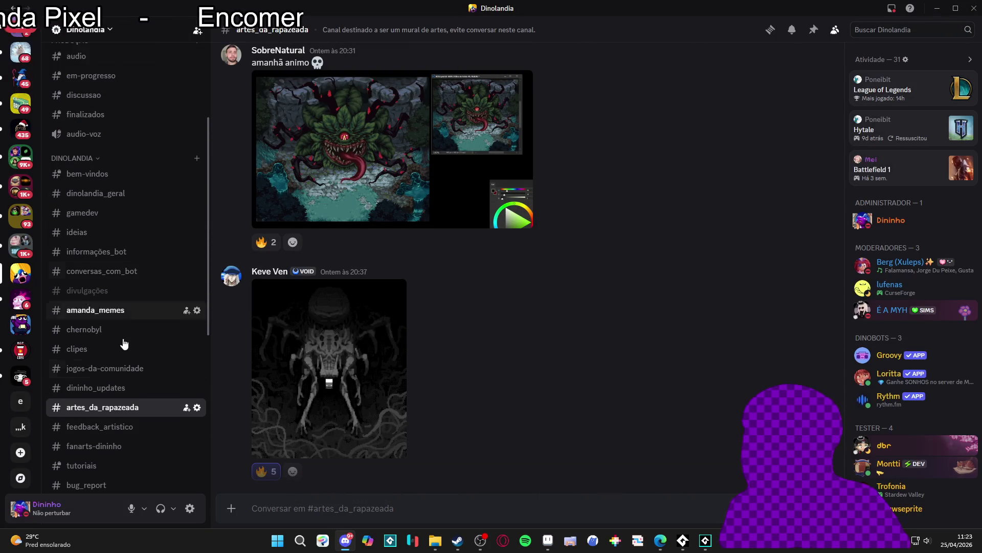
click(147, 195)
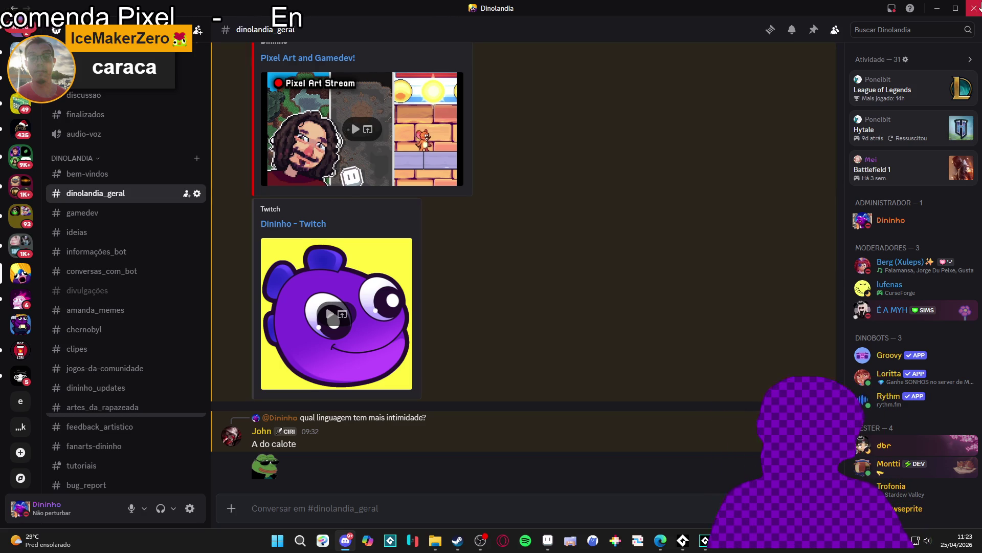
key(alt+Tab)
Pan the drums_of_war canvas and add a new Layer 2 with Shift+N
drag(562, 231, 537, 236)
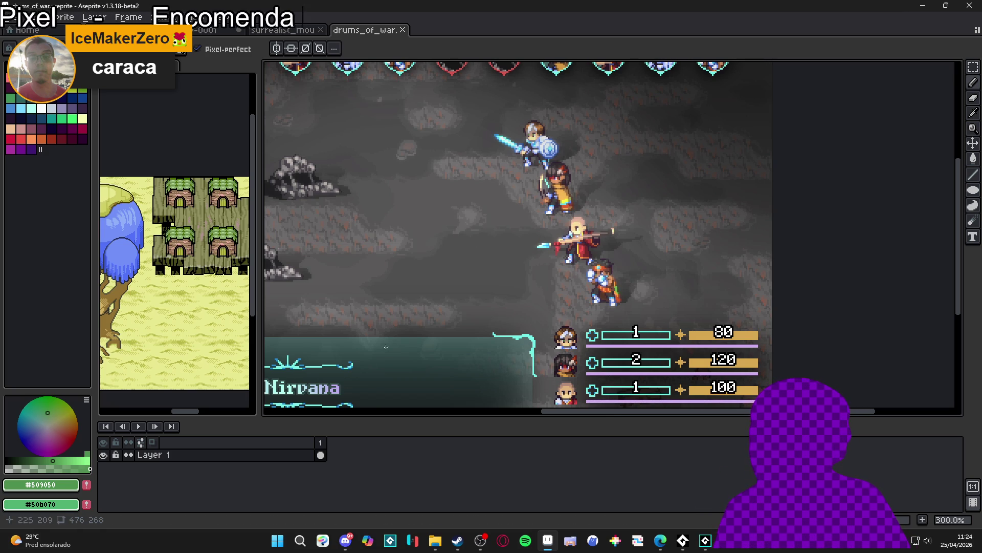
key(shift+n)
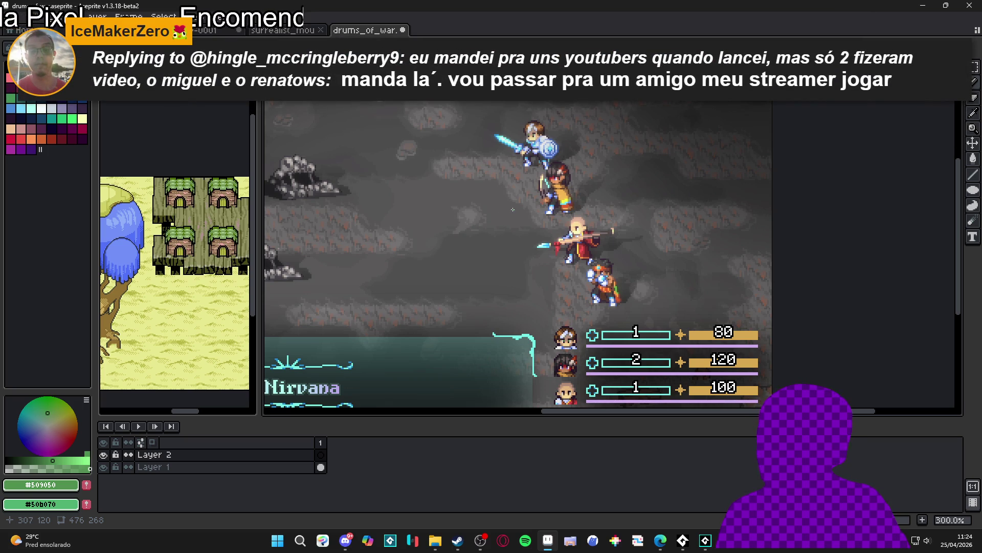
Eyedrop the sword's cyan #91FFFF and make Layer 2 the active layer
scroll(545, 246, up, 4)
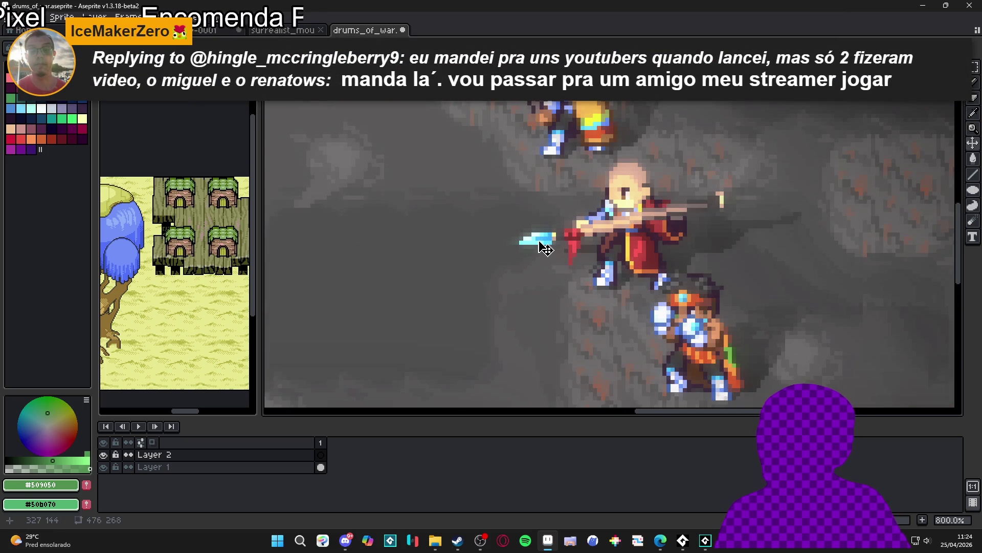
ctrl+click(535, 240)
alt+click(535, 240)
scroll(537, 259, down, 1)
scroll(537, 262, down, 1)
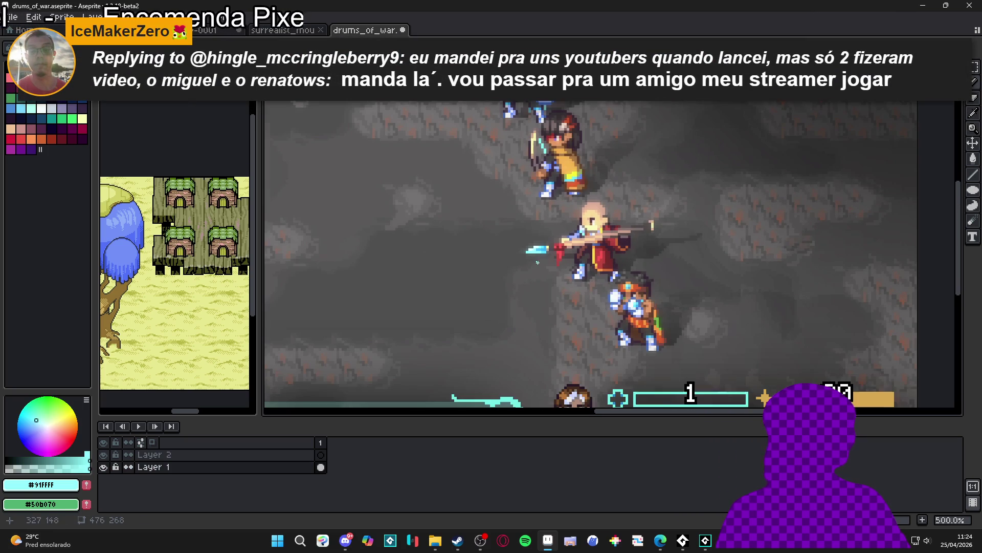
click(251, 455)
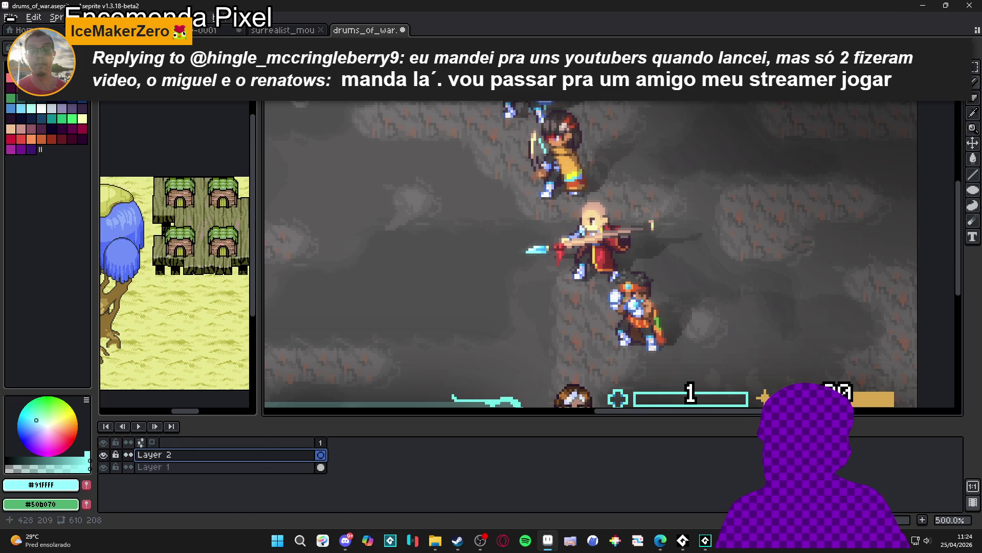
Load the AAP-Splendor128 palette preset
click(28, 48)
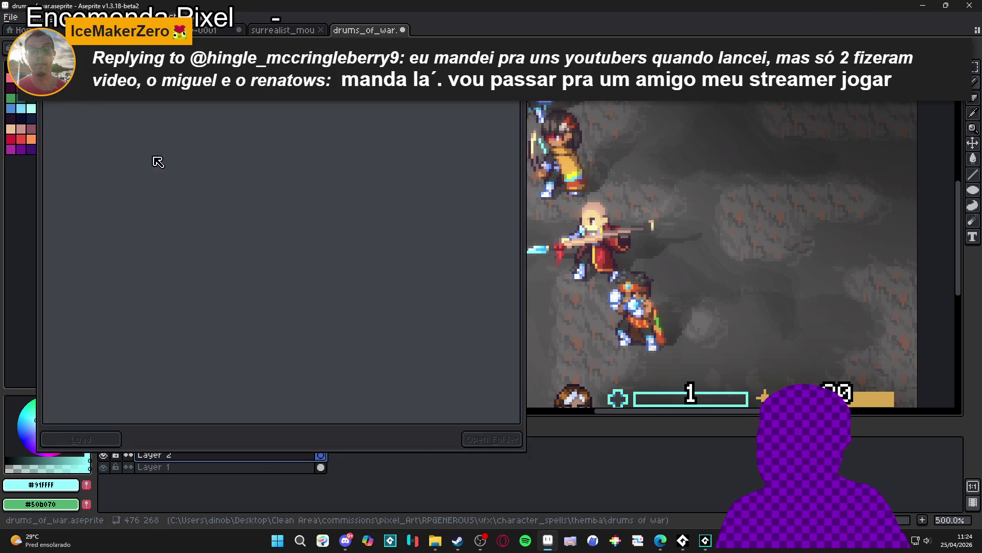
click(183, 191)
click(30, 277)
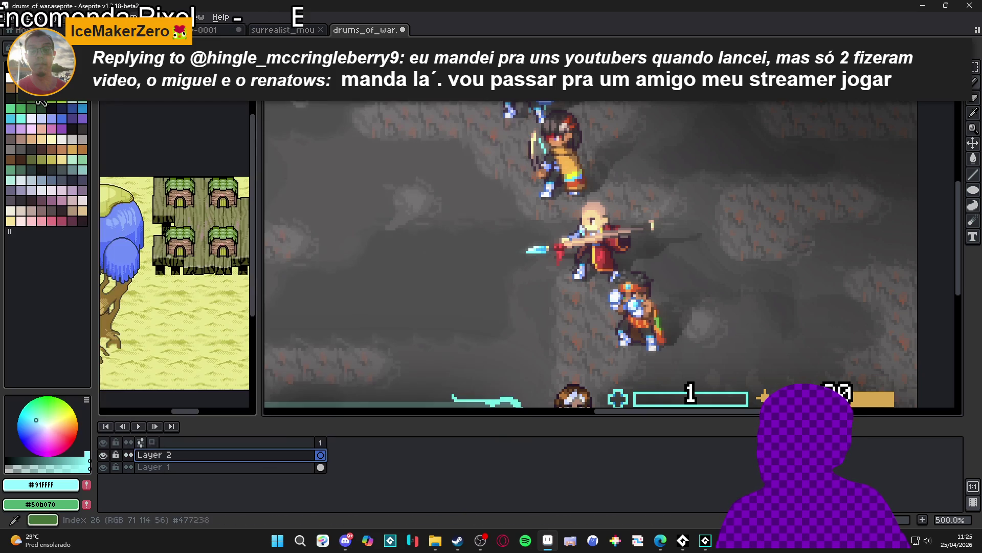
In red, draw a flat 21x11 ellipse outline on Layer 2 below the bald fighter, discarding two earlier attempts
click(51, 77)
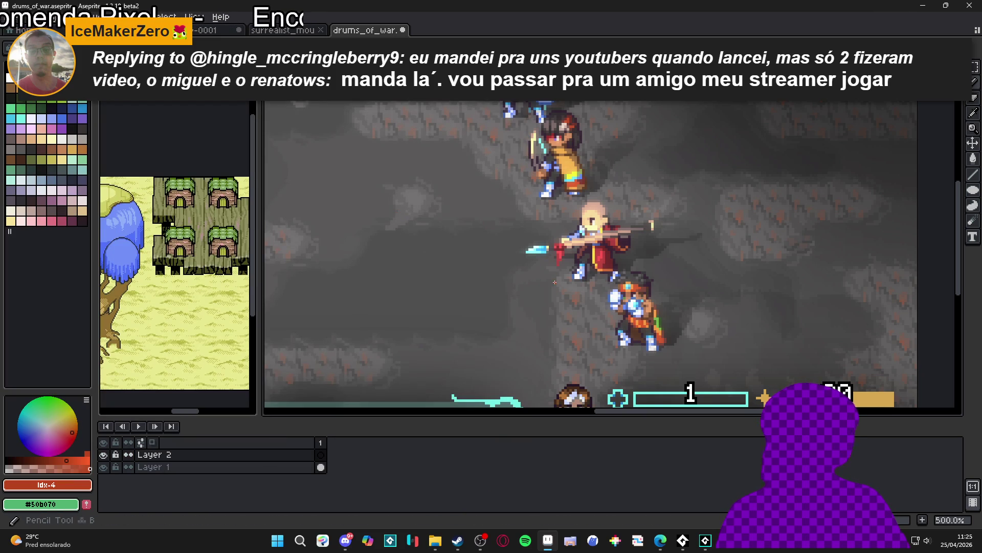
drag(536, 291, 499, 260)
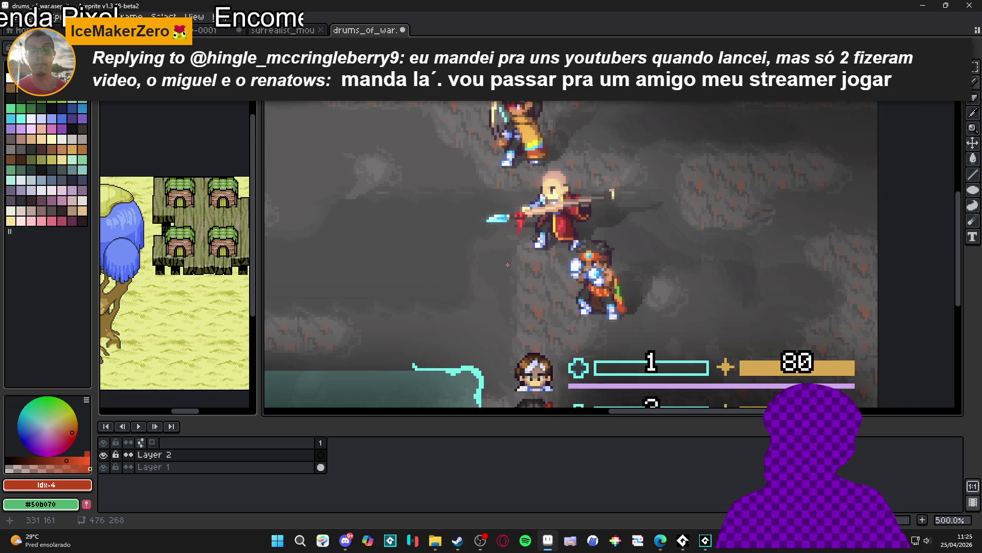
click(973, 190)
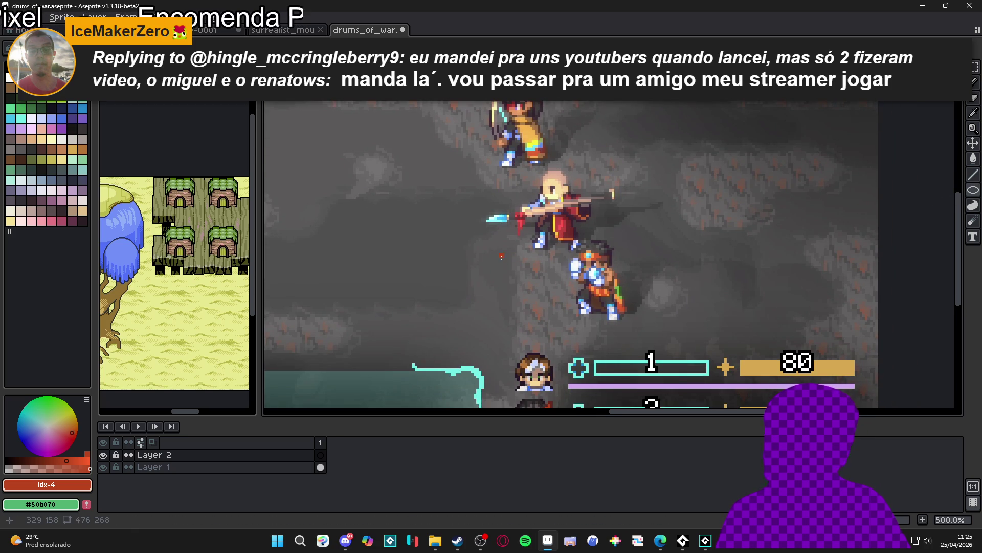
drag(487, 255, 519, 308)
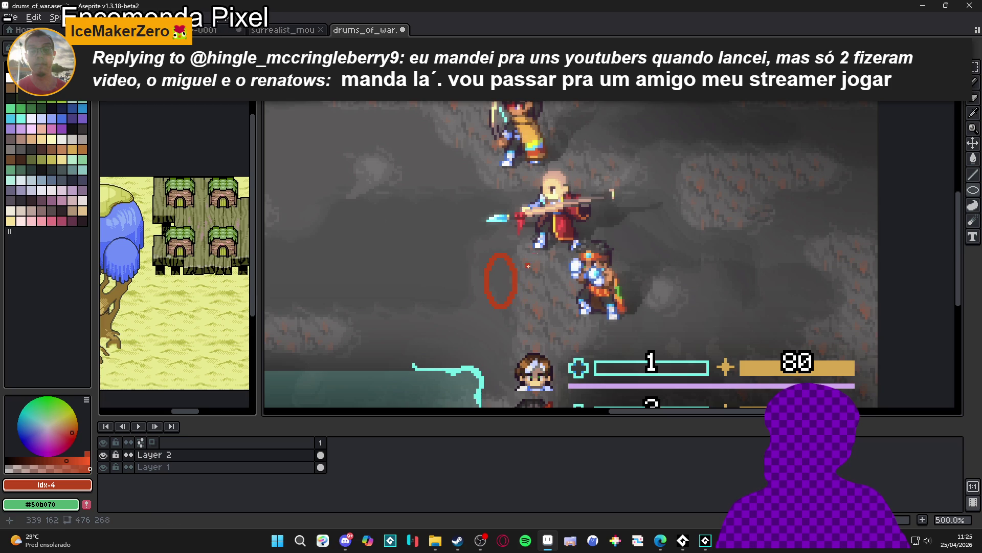
key(ctrl+z)
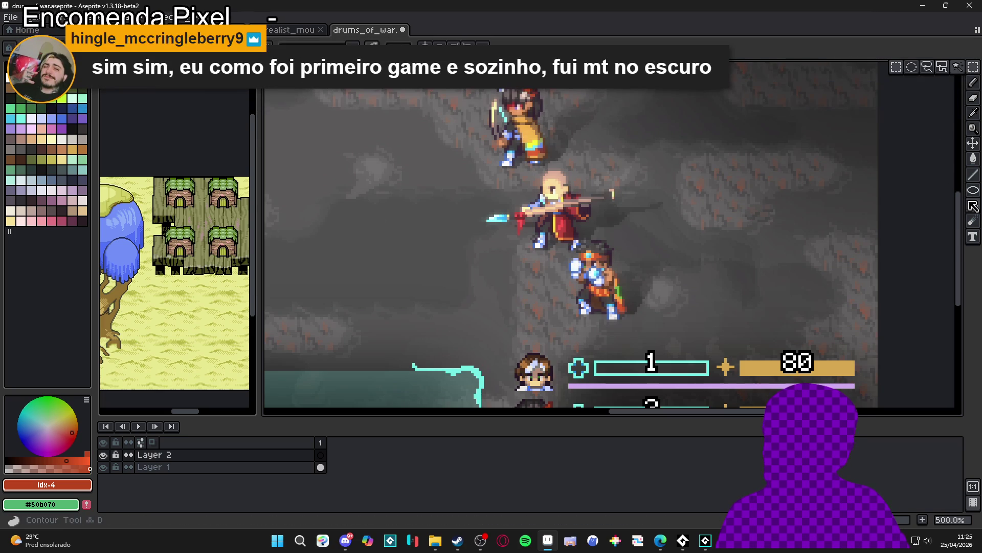
click(973, 189)
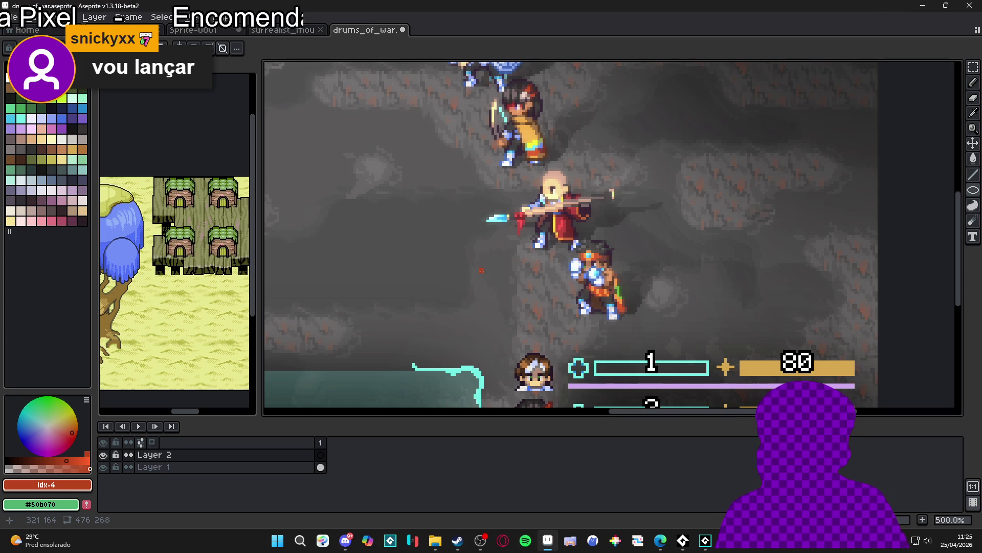
drag(503, 259, 533, 309)
key(Escape)
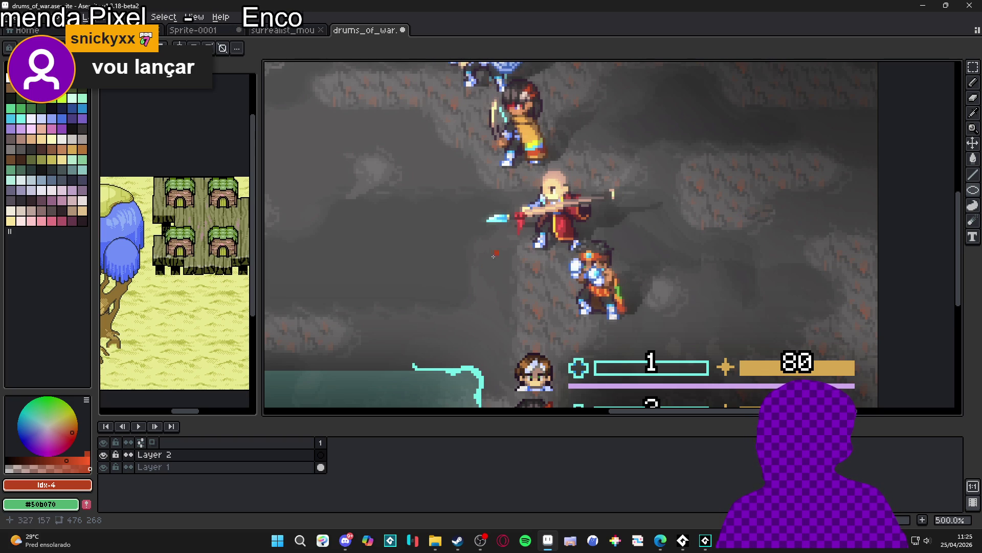
drag(482, 256, 531, 281)
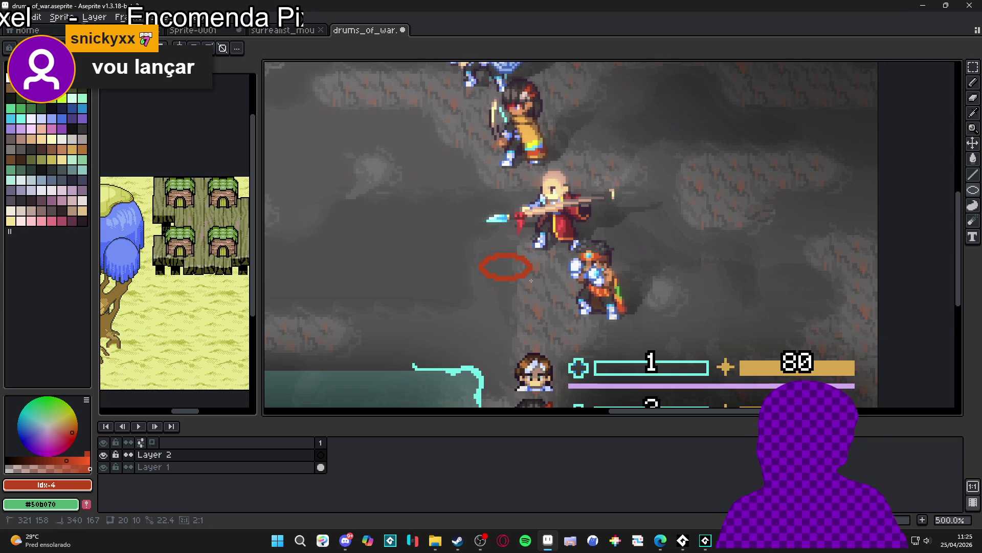
drag(531, 281, 531, 281)
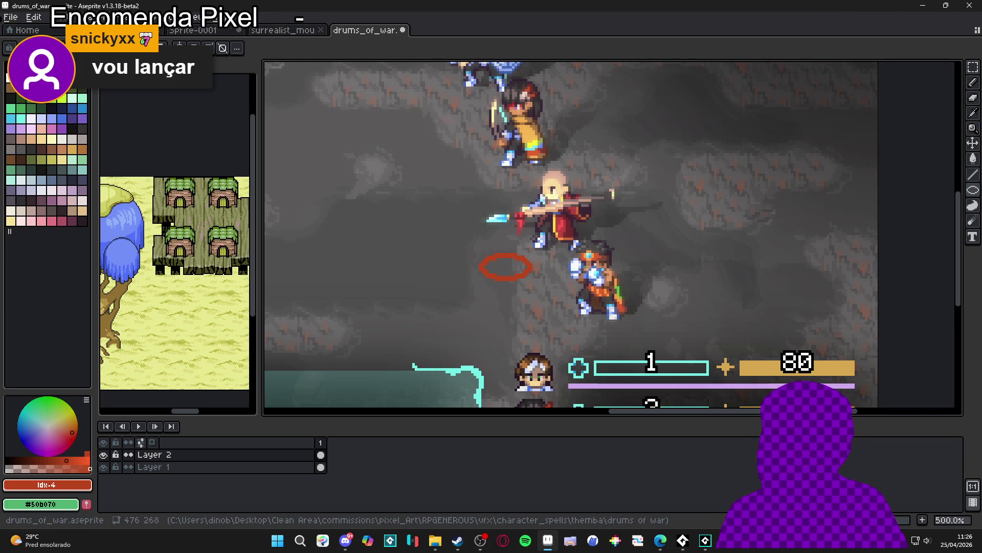
mouse_move(660, 540)
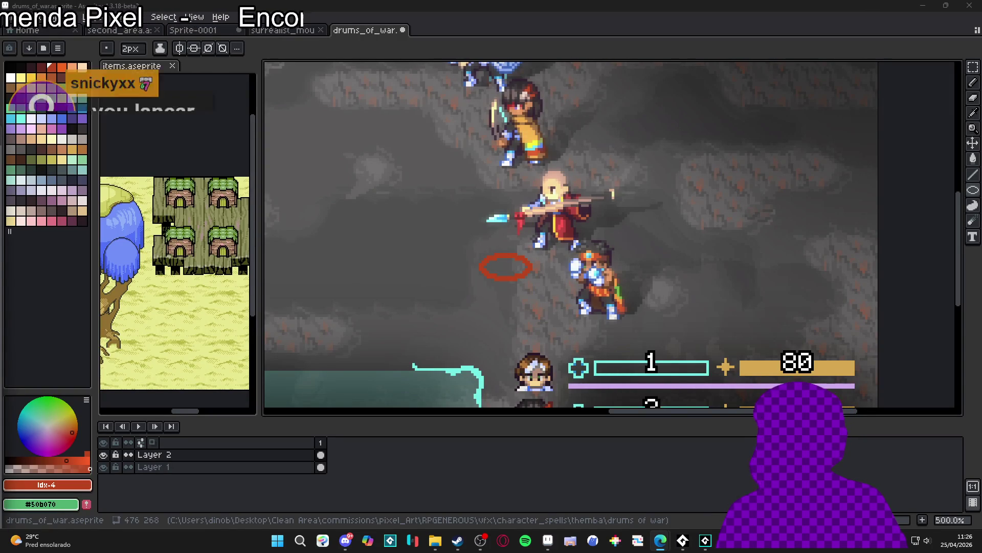
scroll(531, 272, up, 2)
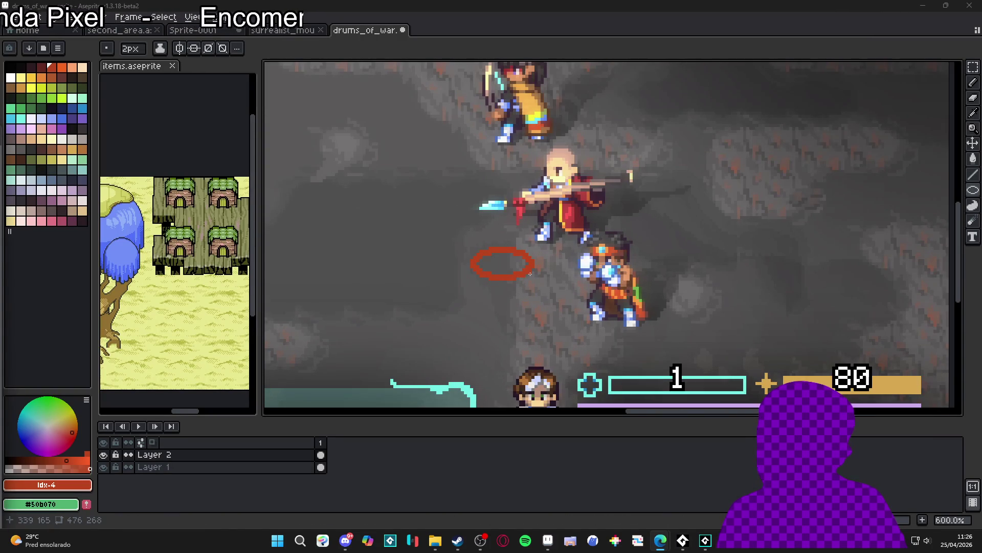
scroll(516, 267, up, 2)
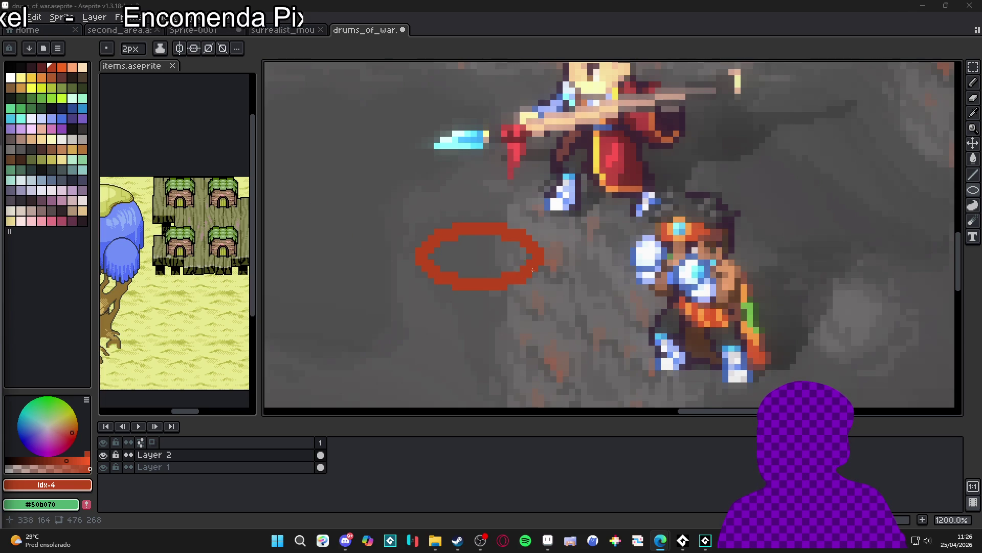
scroll(540, 263, down, 2)
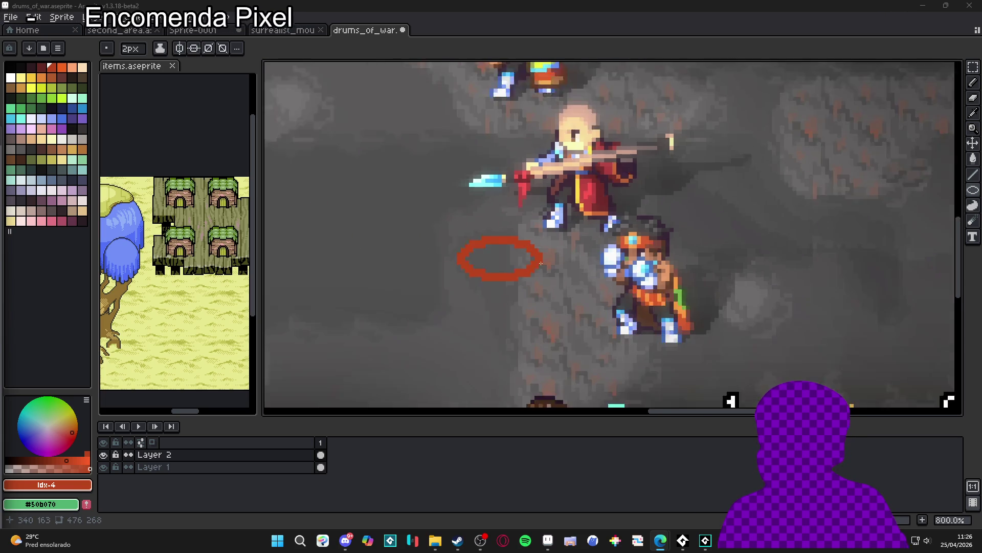
scroll(533, 272, up, 2)
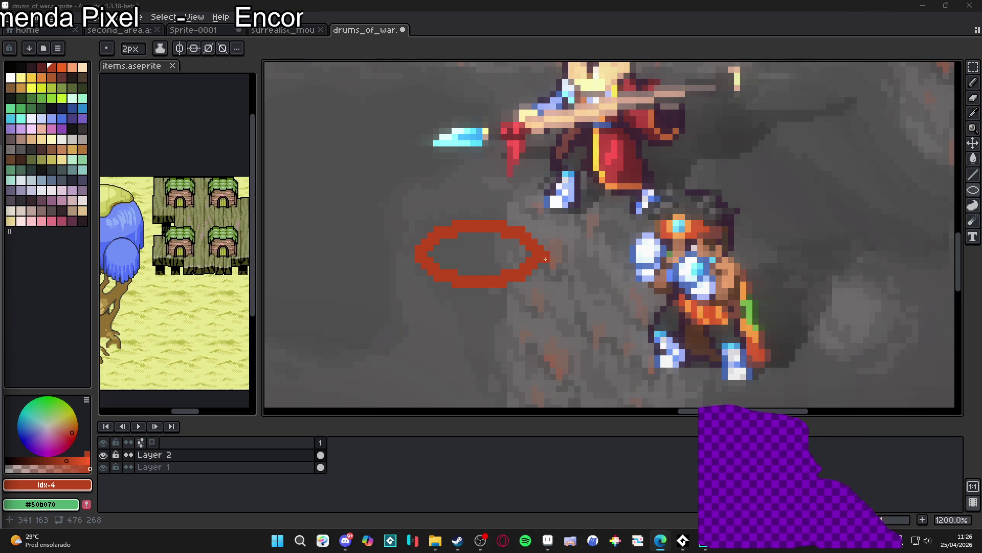
Turn on vertical symmetry and centre its axis on the drum ellipse
click(180, 49)
scroll(369, 154, down, 6)
drag(368, 65, 510, 65)
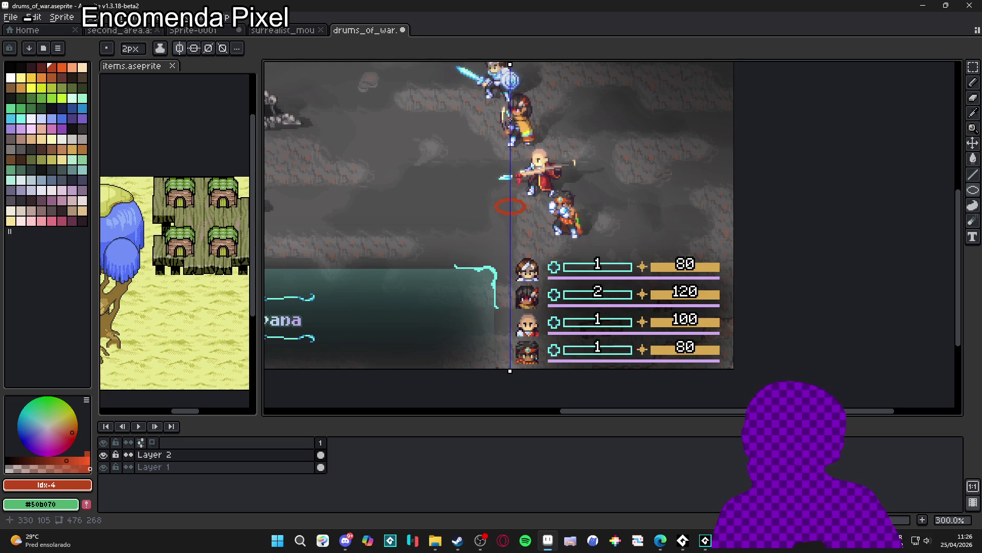
scroll(525, 211, up, 3)
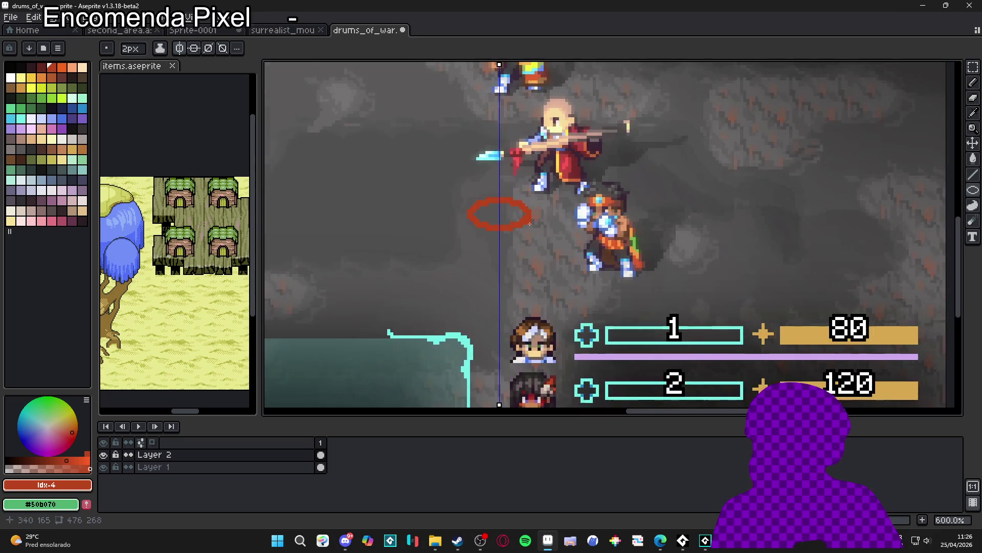
scroll(530, 224, up, 1)
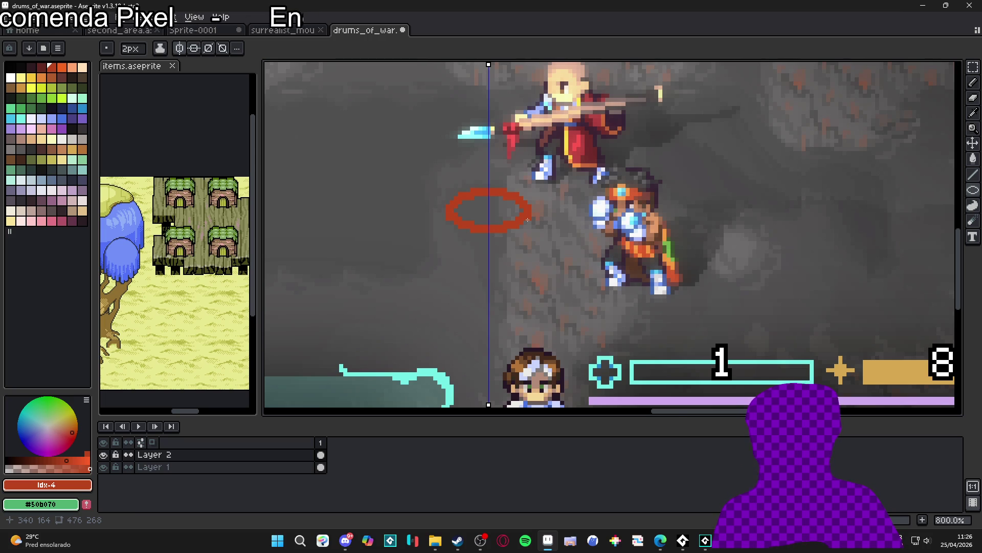
scroll(528, 220, up, 1)
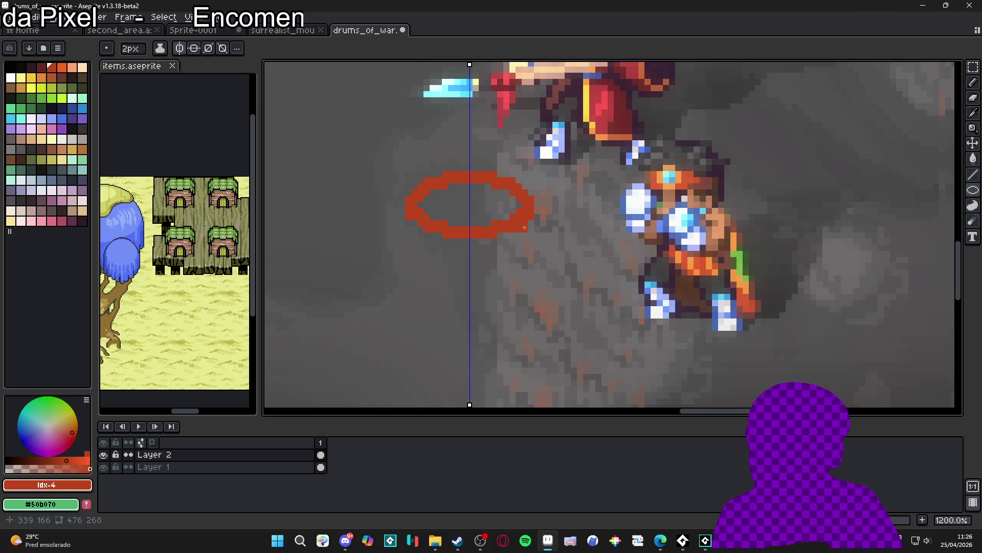
Undo the extra ellipse, pencil mirrored drum sides, and clean up stray inner pixels at 1px
key(ctrl+z)
key(b)
mouse_move(528, 209)
mouse_down()
mouse_move(522, 261)
mouse_move(474, 279)
mouse_up()
key(minus)
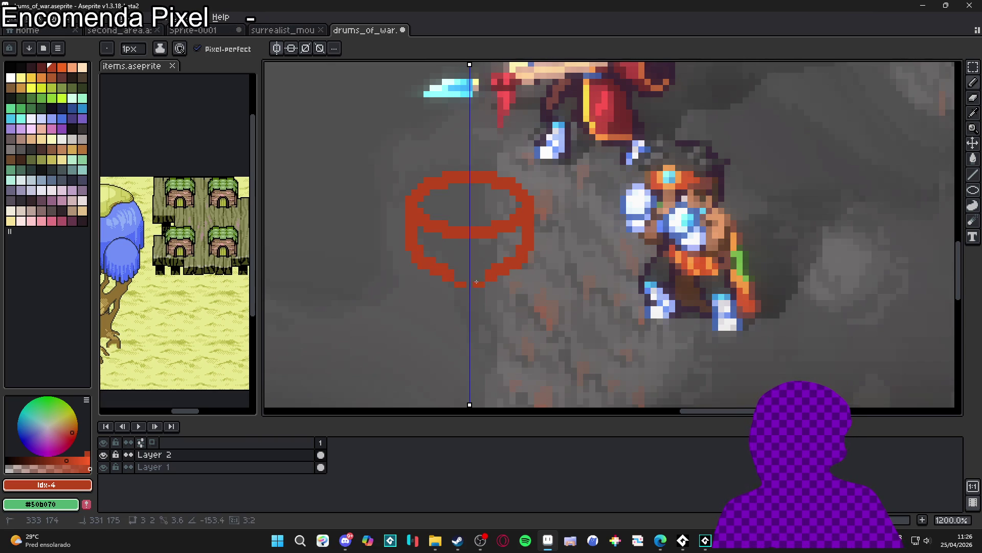
key(e)
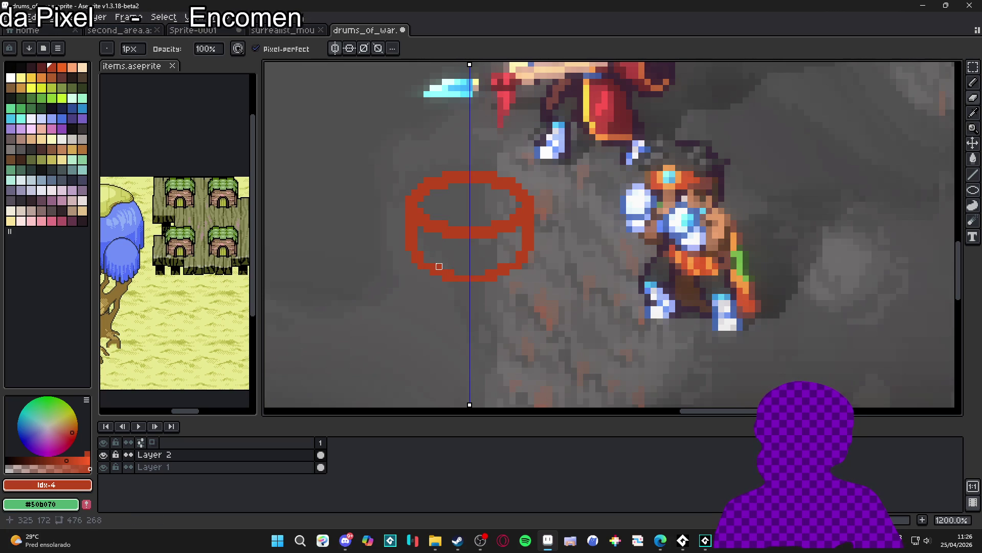
scroll(451, 269, down, 2)
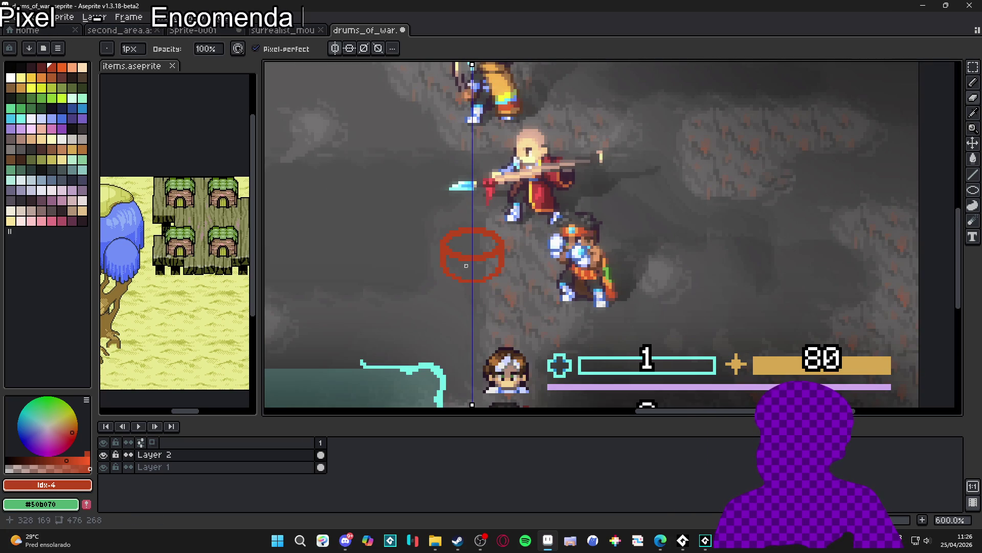
scroll(460, 262, up, 3)
key(ctrl+z)
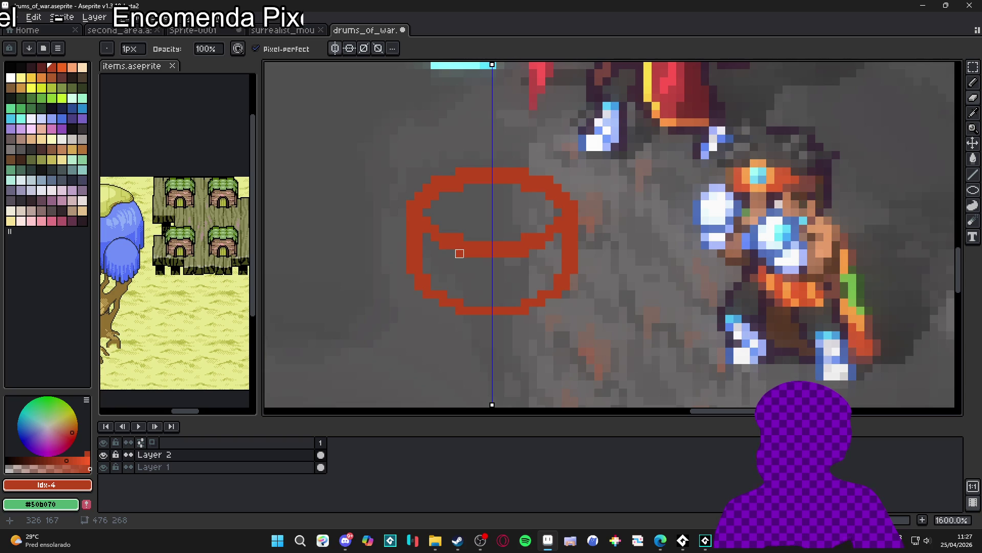
key(ctrl+z)
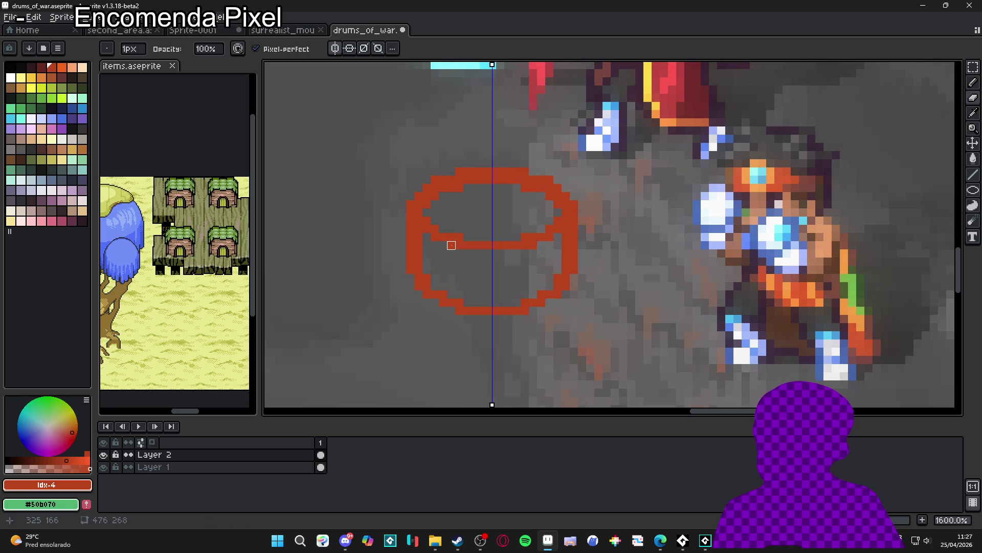
scroll(443, 245, down, 3)
Draw a horizontal band line, a shorter line beneath it, and a small notch
key(b)
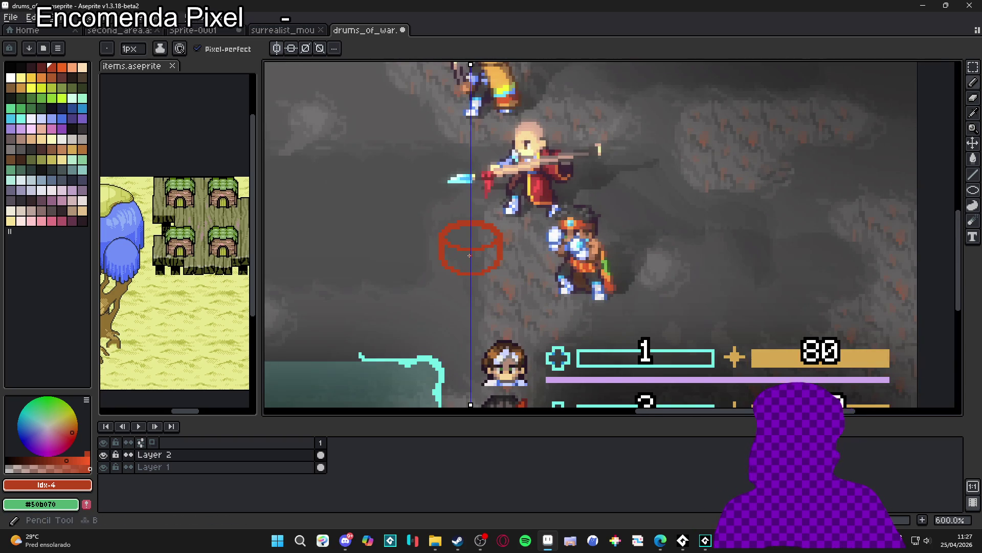
scroll(469, 256, up, 3)
drag(520, 249, 427, 250)
drag(496, 255, 445, 254)
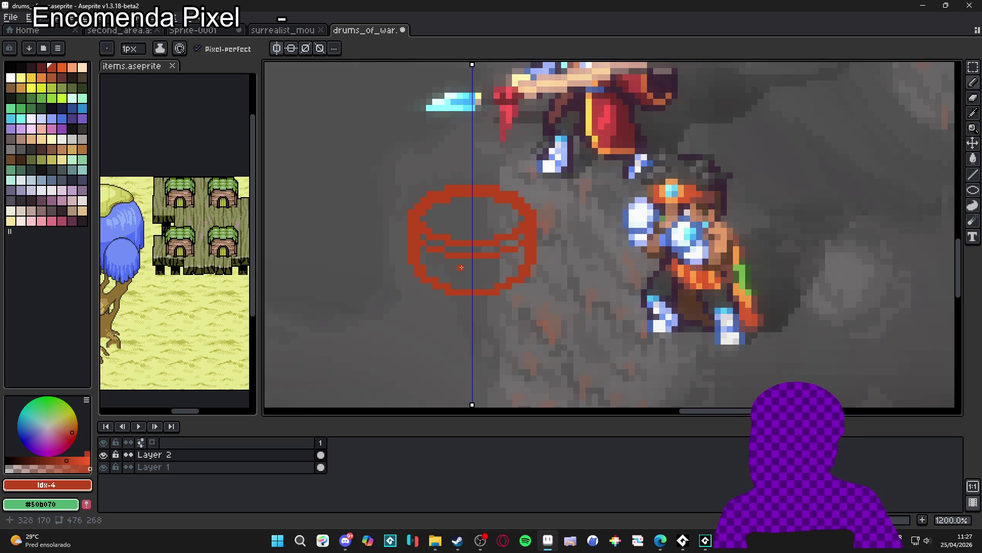
scroll(461, 267, up, 1)
drag(466, 260, 475, 266)
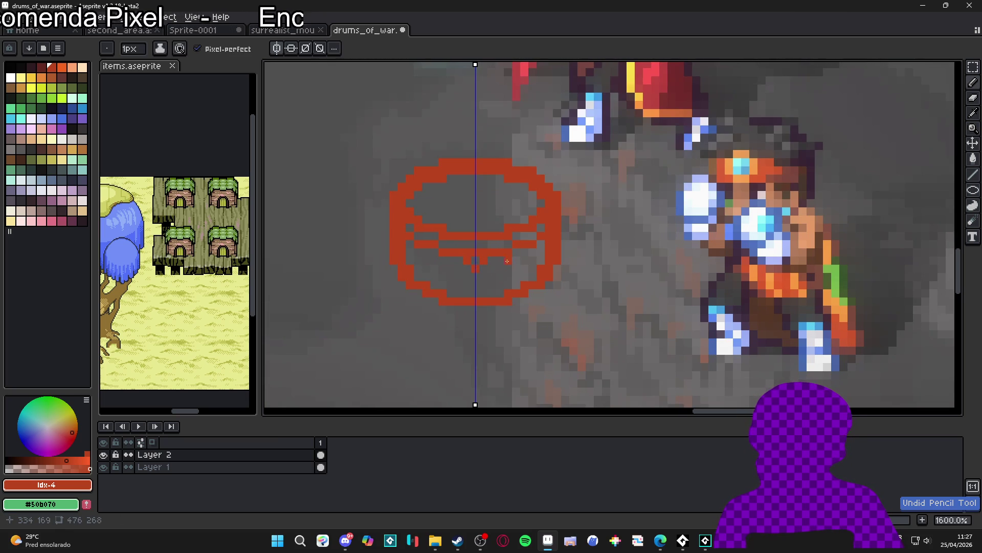
scroll(539, 257, down, 6)
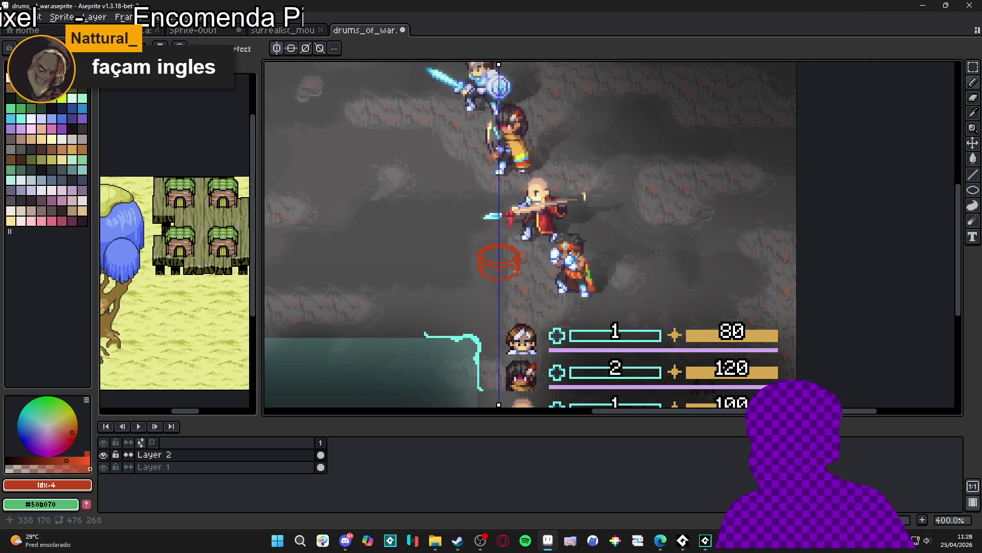
Pick the cream colour and switch to the Paint Bucket
scroll(507, 271, up, 5)
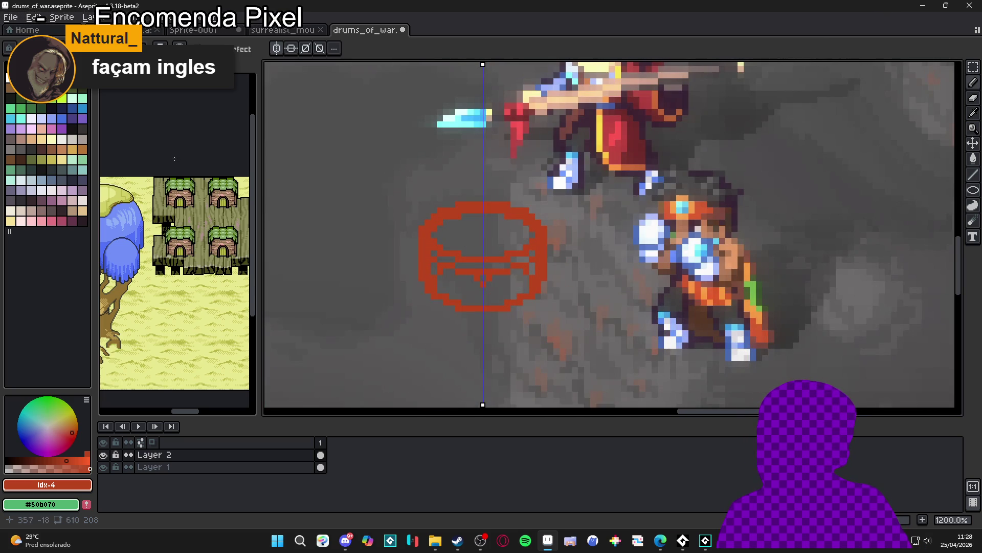
scroll(491, 242, down, 2)
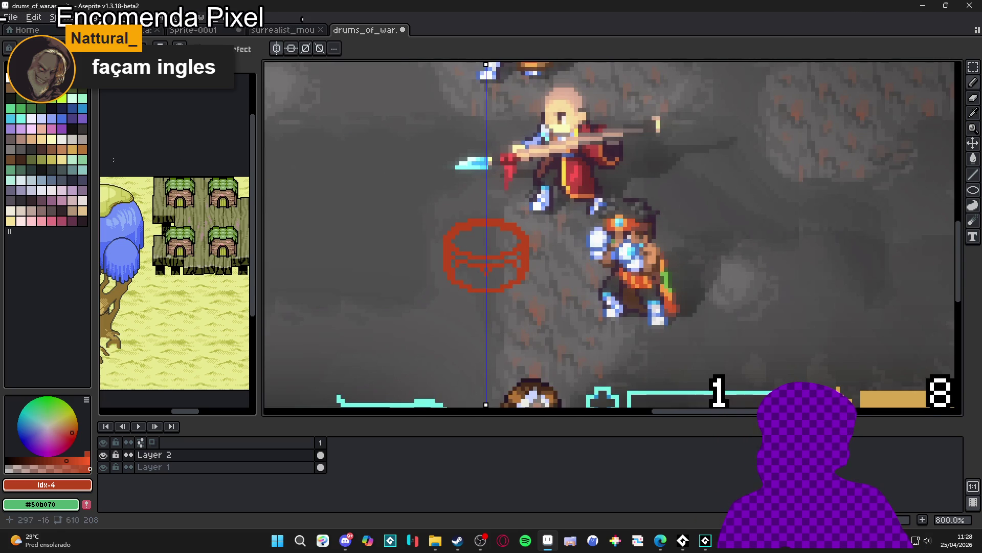
click(51, 138)
key(g)
scroll(474, 237, down, 3)
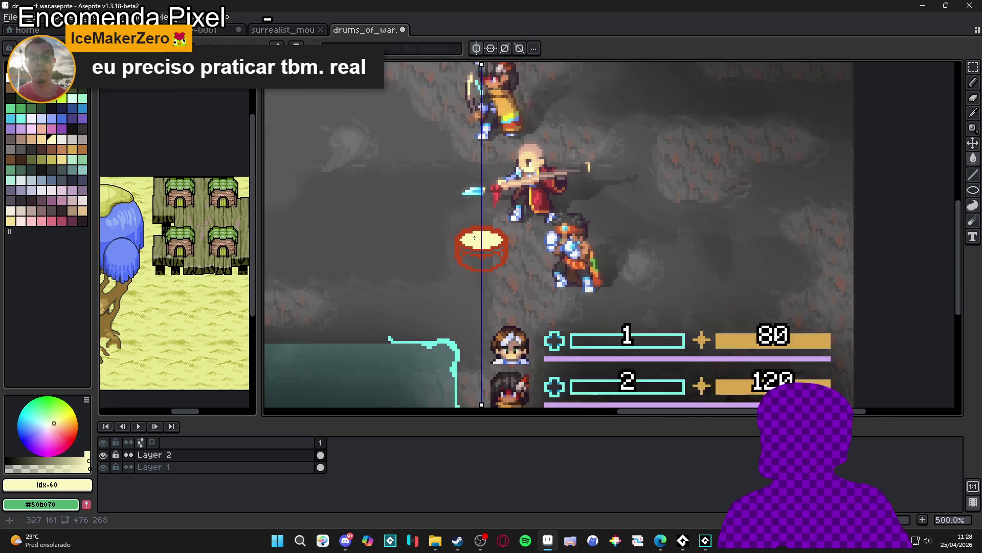
scroll(487, 246, up, 2)
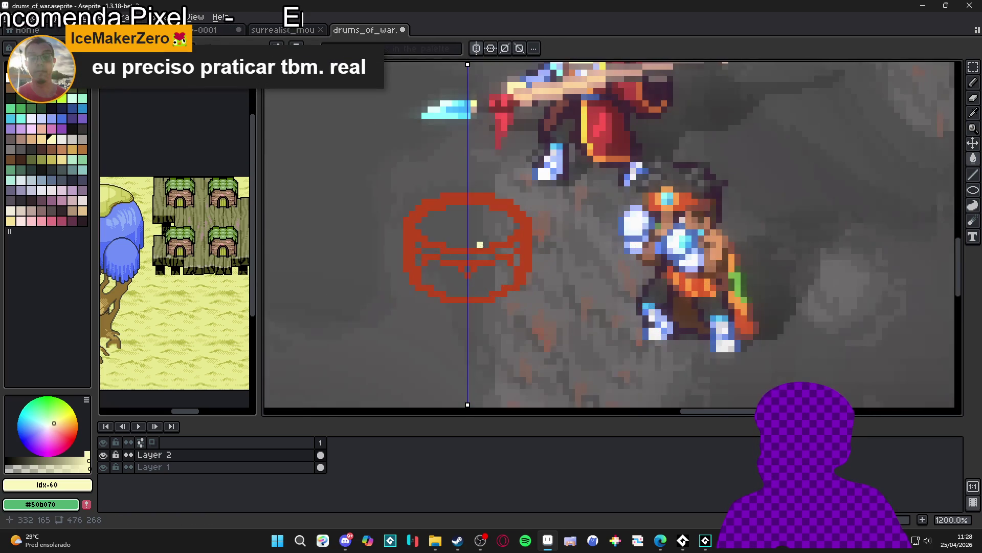
scroll(478, 242, down, 1)
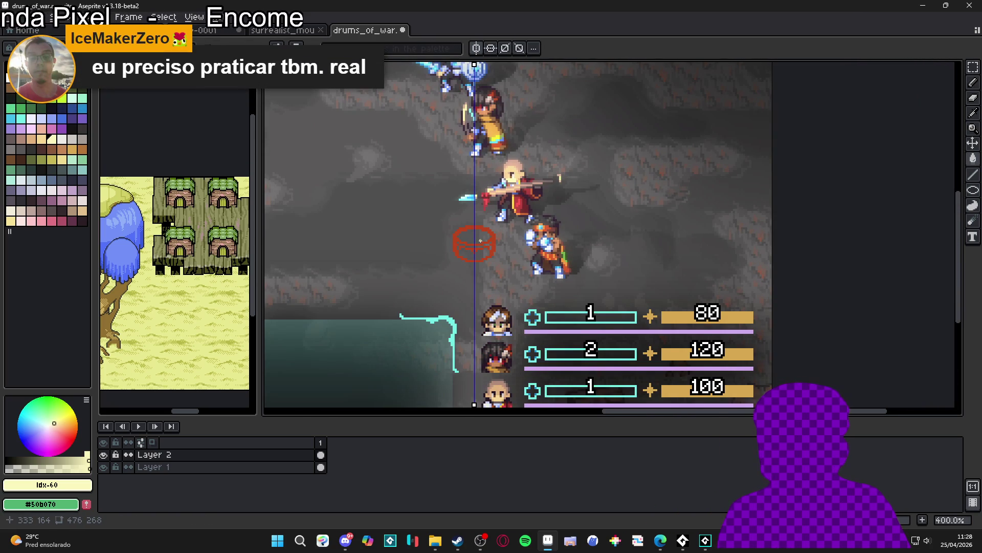
scroll(480, 241, up, 7)
Choose orange and repaint the drum's band and upper inner row orange
alt+click(509, 247)
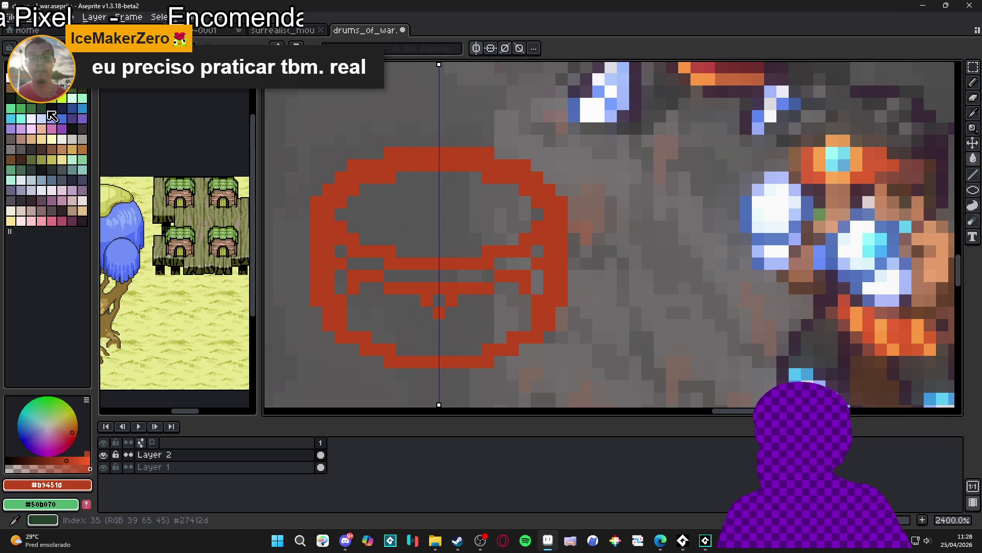
click(62, 68)
click(402, 263)
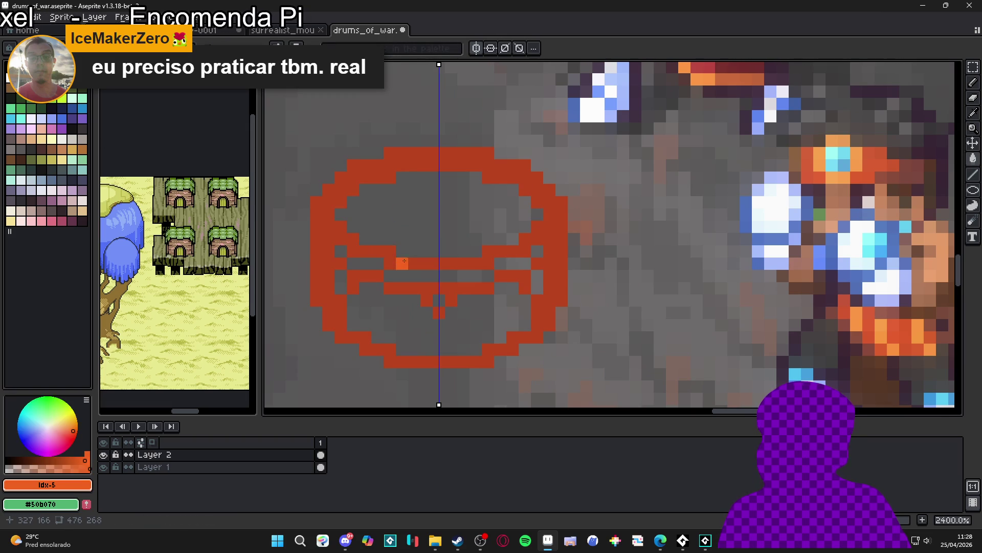
click(405, 261)
mouse_move(428, 262)
mouse_down()
mouse_move(365, 251)
mouse_move(328, 226)
mouse_move(316, 233)
mouse_move(332, 201)
mouse_move(371, 170)
mouse_move(390, 177)
mouse_move(380, 165)
mouse_move(439, 165)
mouse_move(433, 154)
mouse_up()
click(439, 262)
click(389, 253)
Recolour the drum's sides and inner rim orange, mirrored, and open the sprite Preview
scroll(430, 163, down, 2)
scroll(414, 189, up, 2)
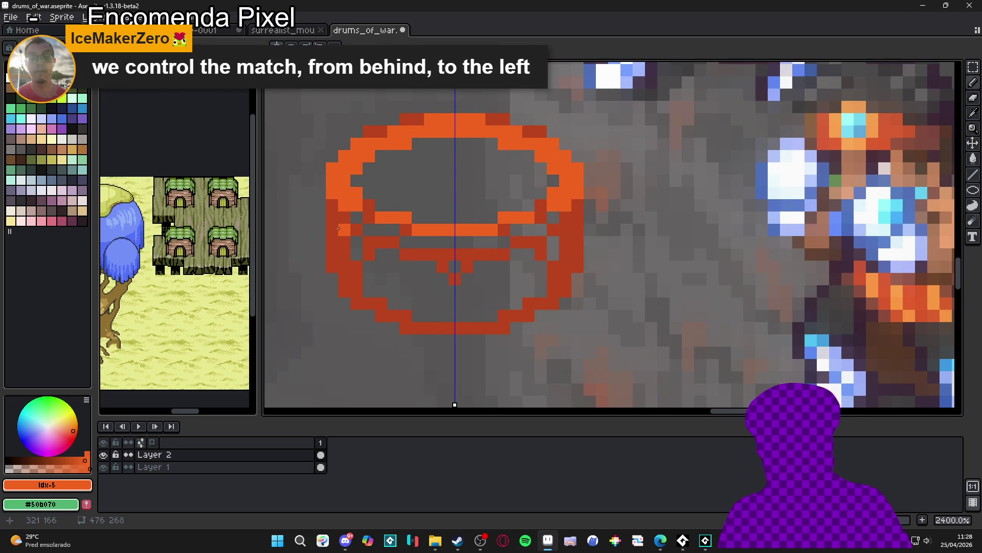
mouse_move(338, 228)
mouse_down()
mouse_move(331, 204)
mouse_move(343, 246)
mouse_move(455, 252)
mouse_up()
click(406, 255)
scroll(456, 252, down, 3)
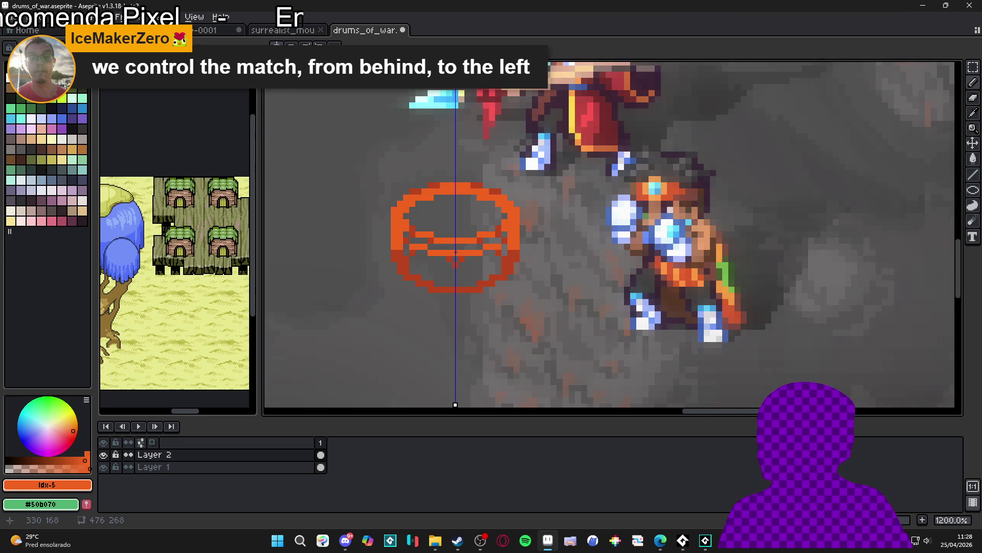
scroll(501, 240, down, 3)
key(F7)
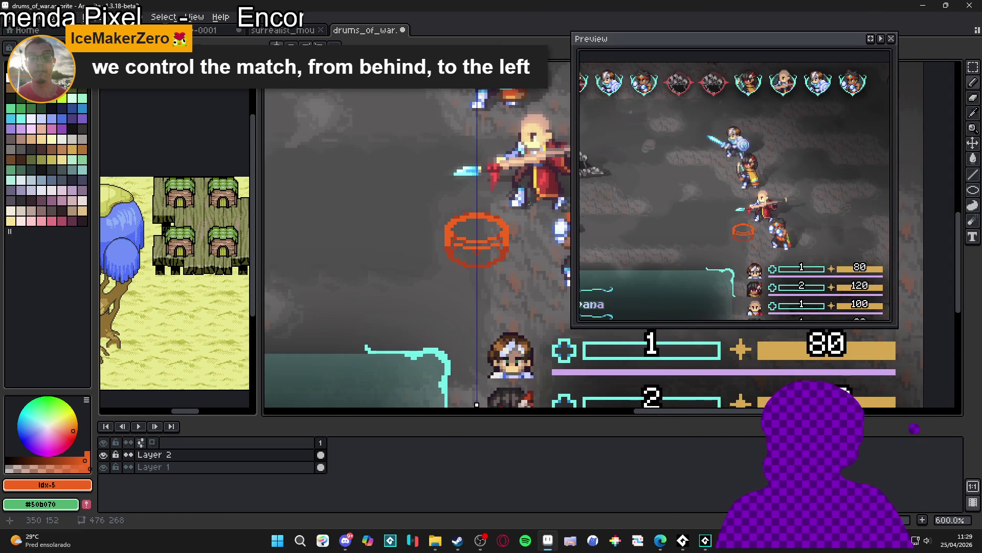
Sample the drum's orange, try a light peach fill inside the top ellipse, then undo it
scroll(673, 225, up, 3)
scroll(474, 223, up, 6)
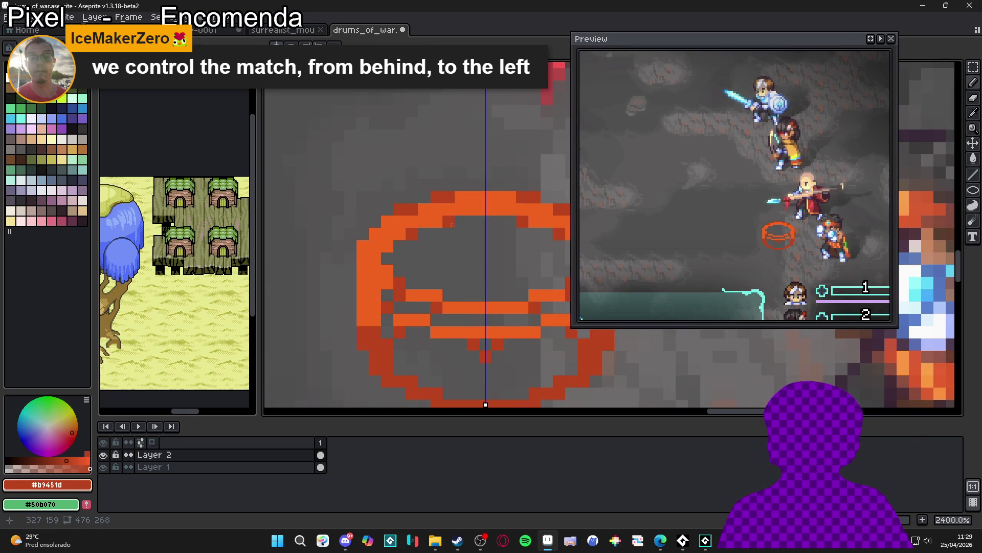
scroll(474, 256, down, 4)
scroll(474, 256, up, 1)
scroll(469, 248, down, 1)
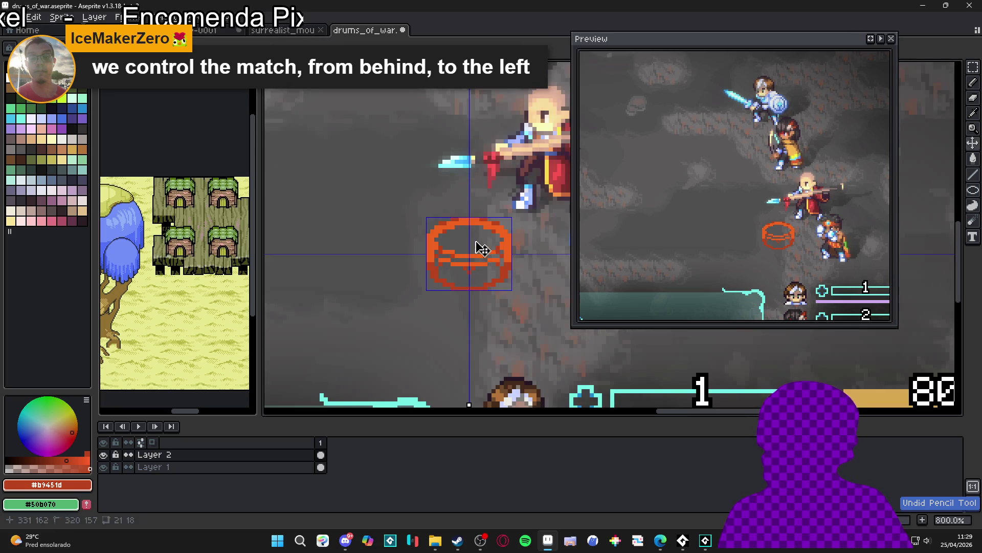
scroll(465, 246, up, 3)
alt+click(459, 183)
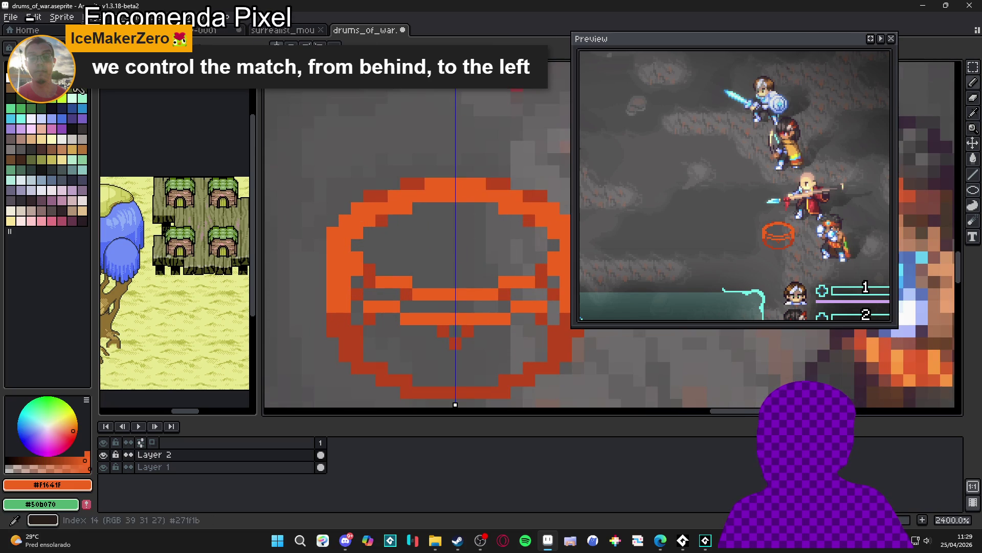
click(72, 77)
click(422, 221)
scroll(422, 221, down, 2)
scroll(422, 222, down, 2)
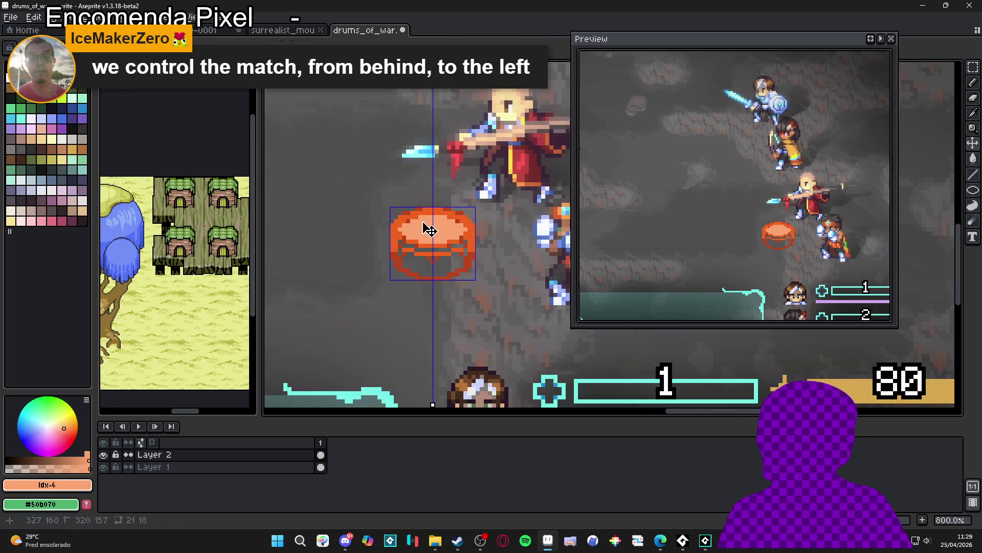
key(ctrl+z)
Fill the drum's top ellipse with pale cream #CFDD91 and re-sample the drum's orange
click(62, 159)
click(411, 230)
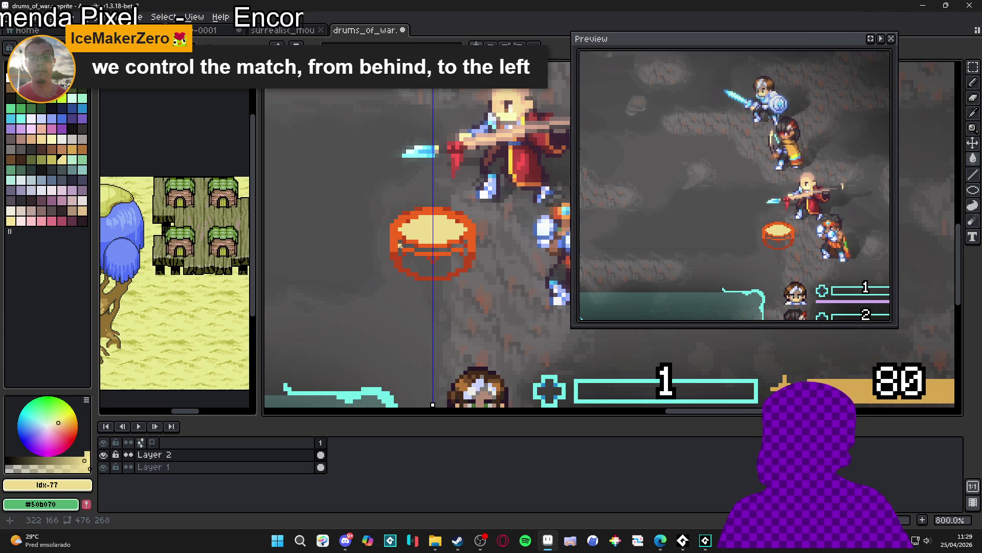
scroll(422, 236, down, 2)
scroll(409, 230, up, 6)
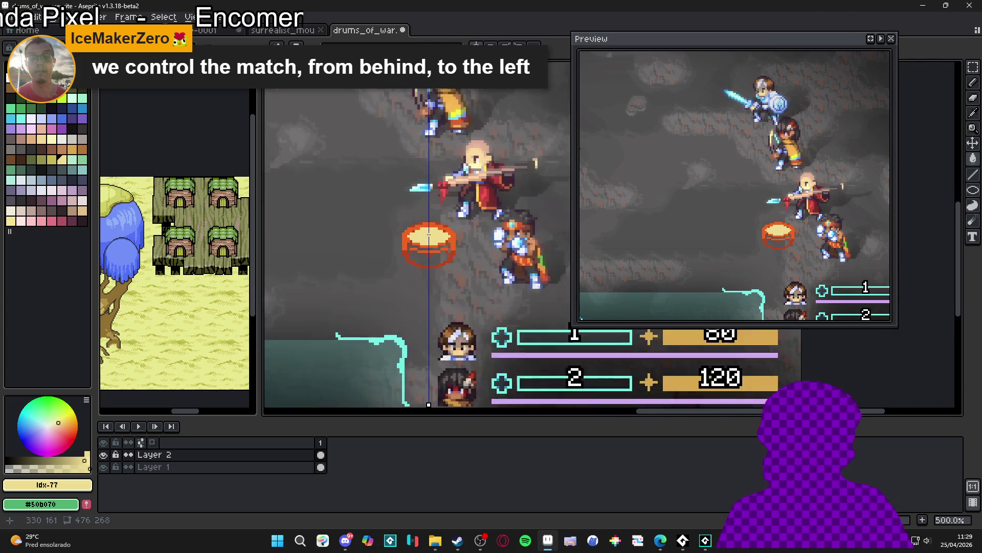
scroll(401, 227, down, 6)
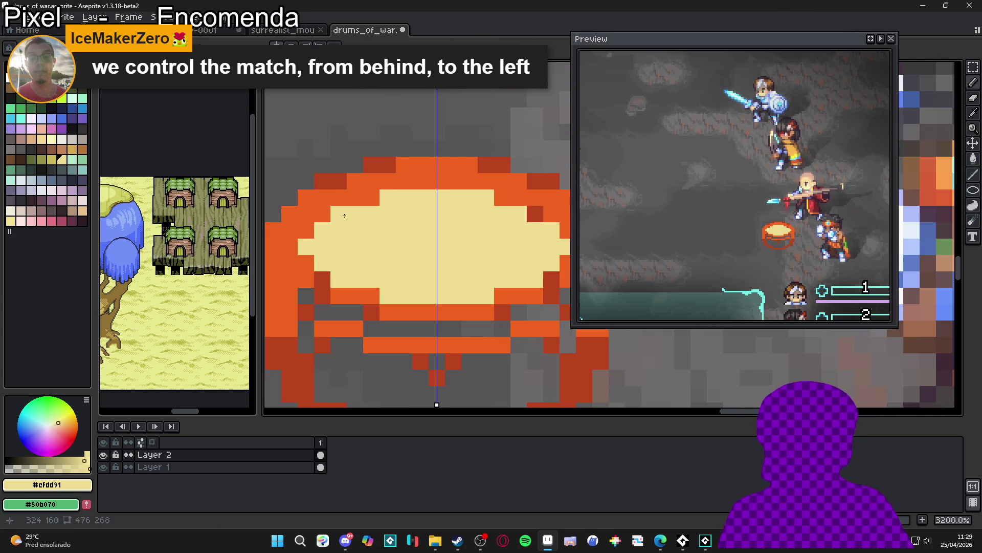
scroll(379, 233, up, 3)
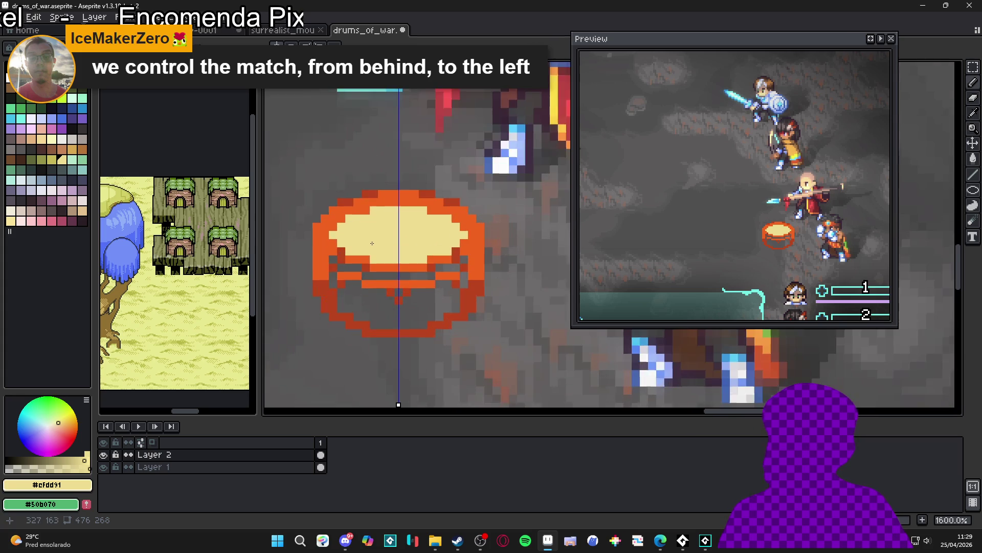
alt+click(362, 259)
click(285, 267)
key(ctrl+z)
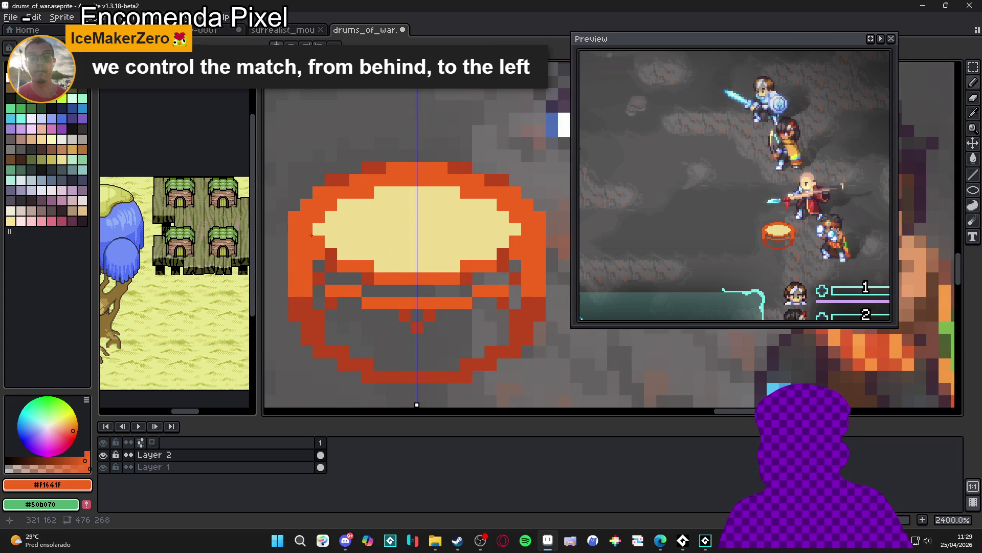
click(46, 468)
scroll(298, 255, up, 1)
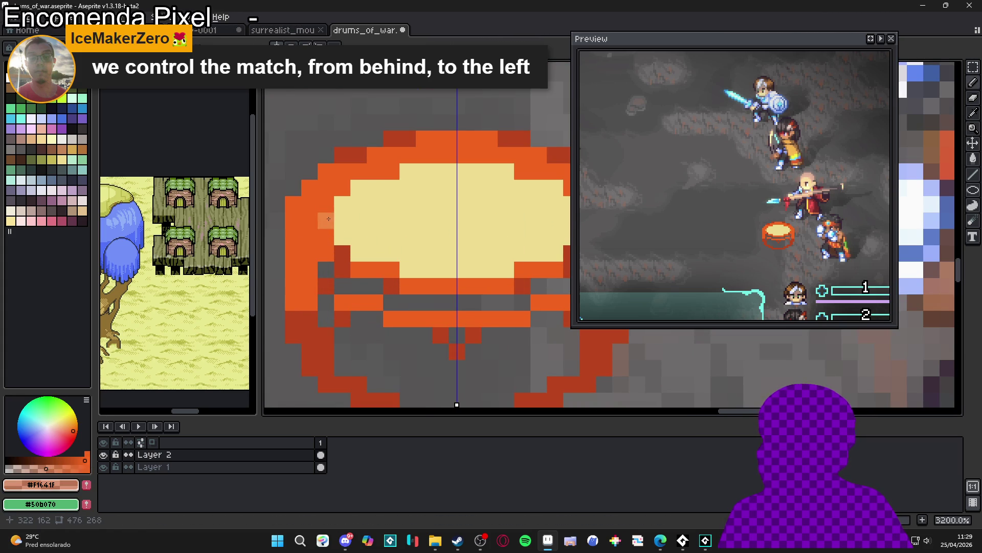
alt+click(326, 220)
click(358, 188)
click(358, 253)
click(358, 237)
click(342, 237)
click(343, 205)
click(391, 187)
click(408, 171)
click(424, 171)
click(408, 269)
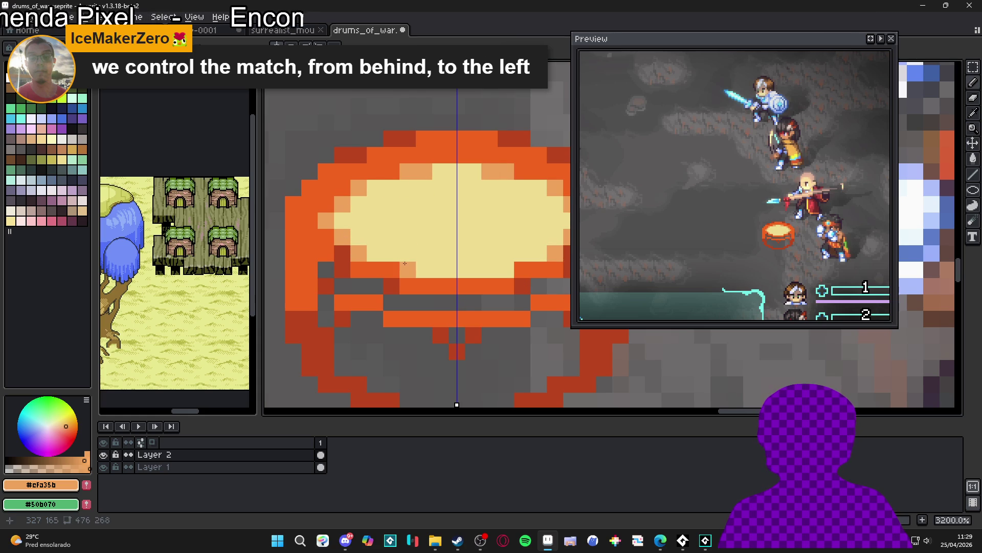
click(424, 270)
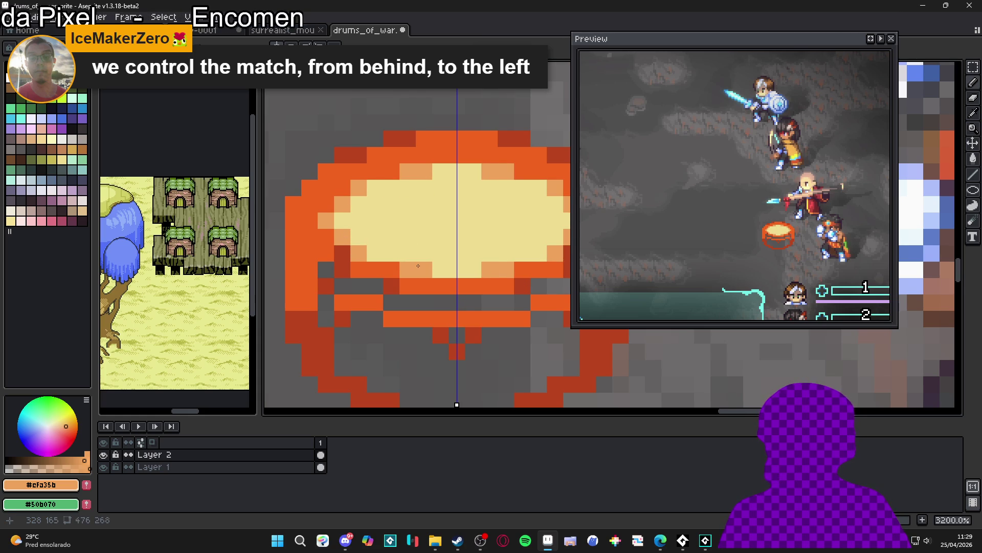
scroll(418, 265, down, 3)
key(ctrl+z)
key(ctrl+z)
key(ctrl+z)
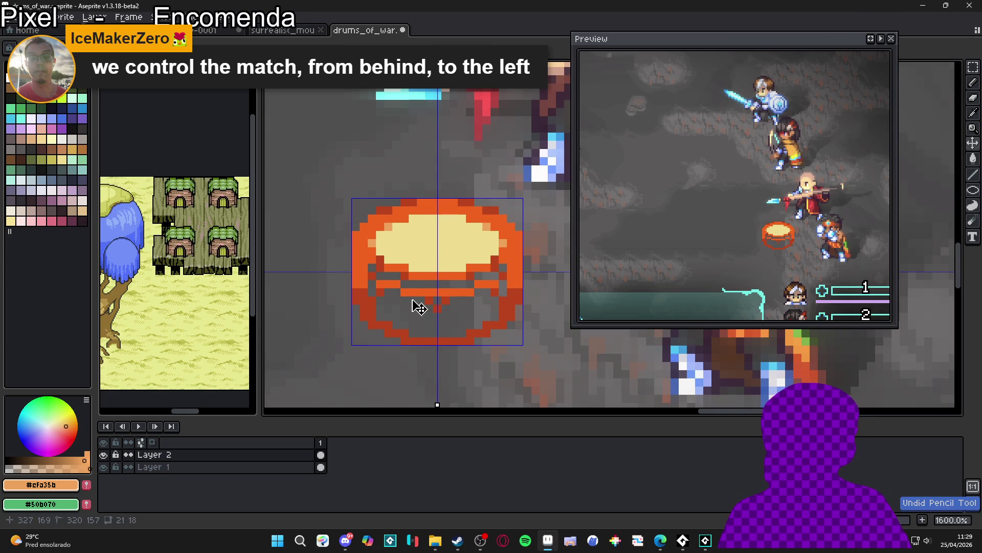
scroll(406, 285, down, 4)
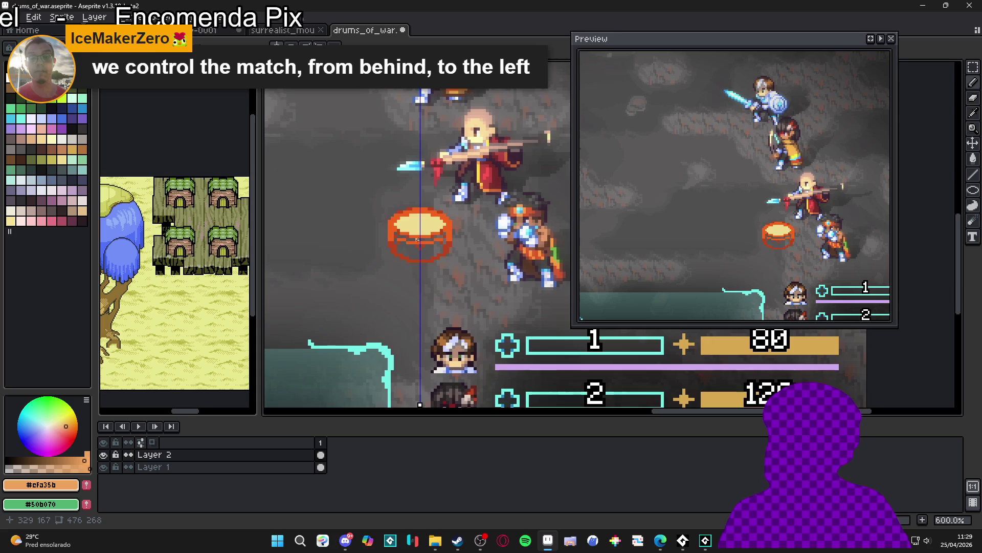
scroll(429, 218, down, 1)
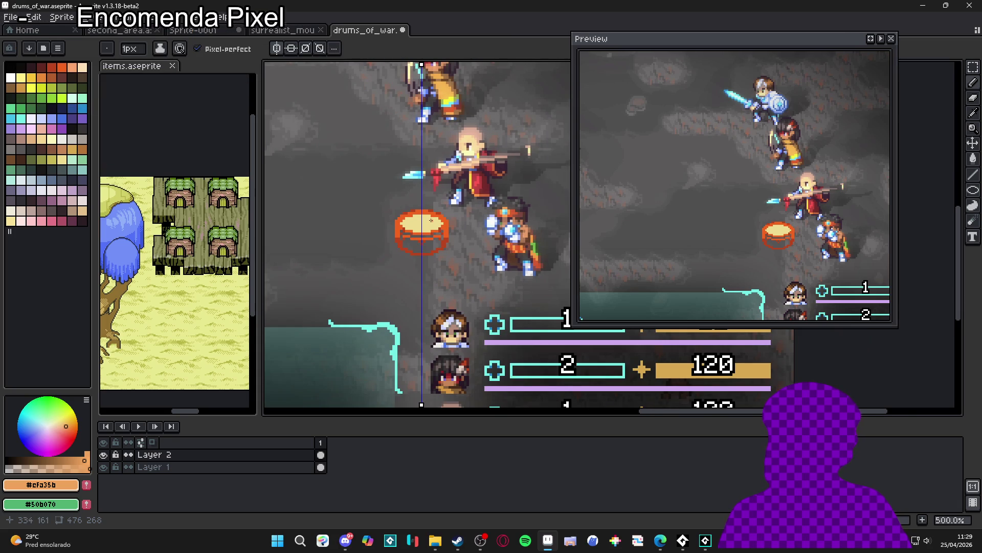
scroll(433, 215, up, 1)
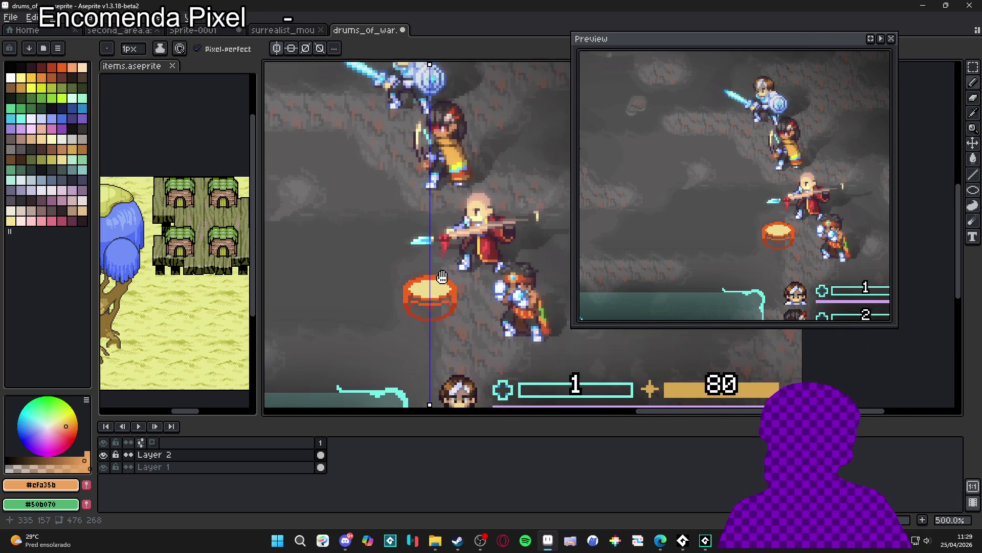
scroll(429, 230, down, 1)
scroll(422, 266, up, 1)
scroll(416, 302, up, 1)
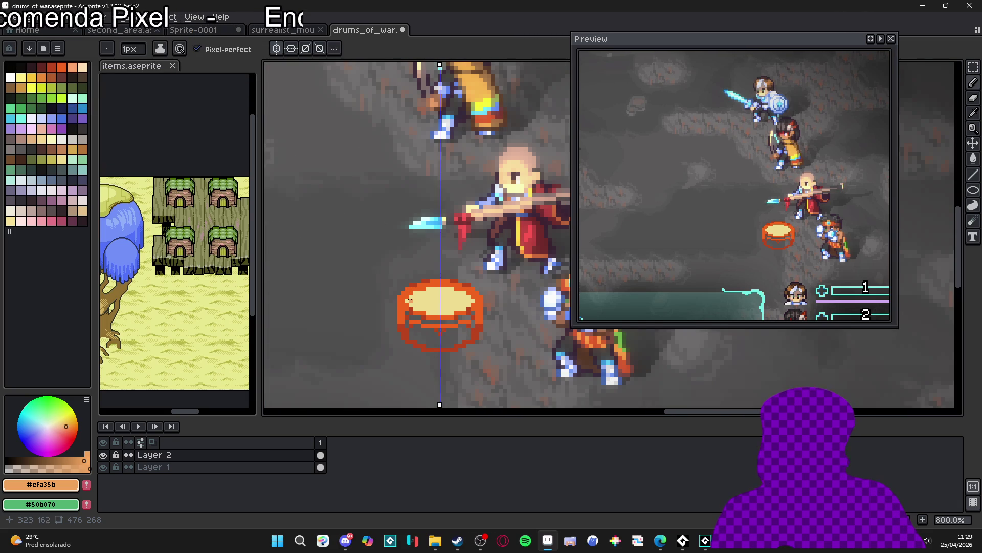
scroll(420, 302, up, 2)
scroll(440, 313, down, 3)
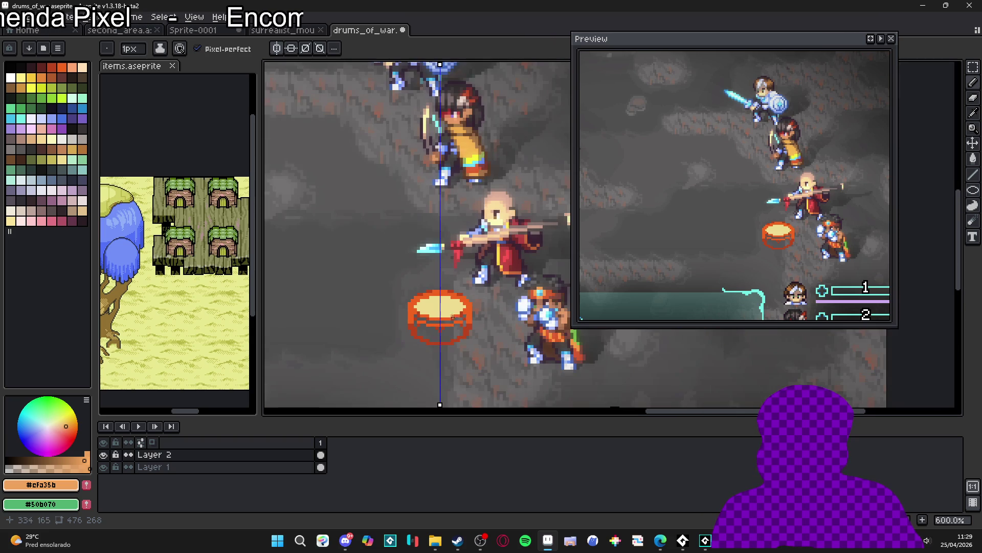
scroll(446, 307, down, 1)
scroll(410, 317, up, 3)
scroll(369, 328, up, 1)
scroll(358, 333, up, 1)
alt+click(420, 307)
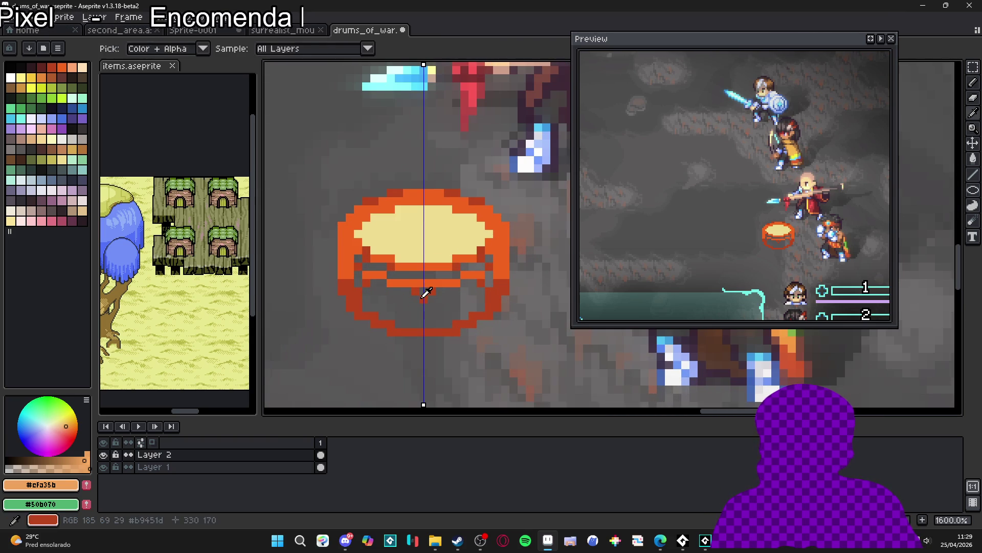
Extend the dark-red centre line to the bottom rim and line the drum's inner sides and left rim
drag(420, 307, 420, 327)
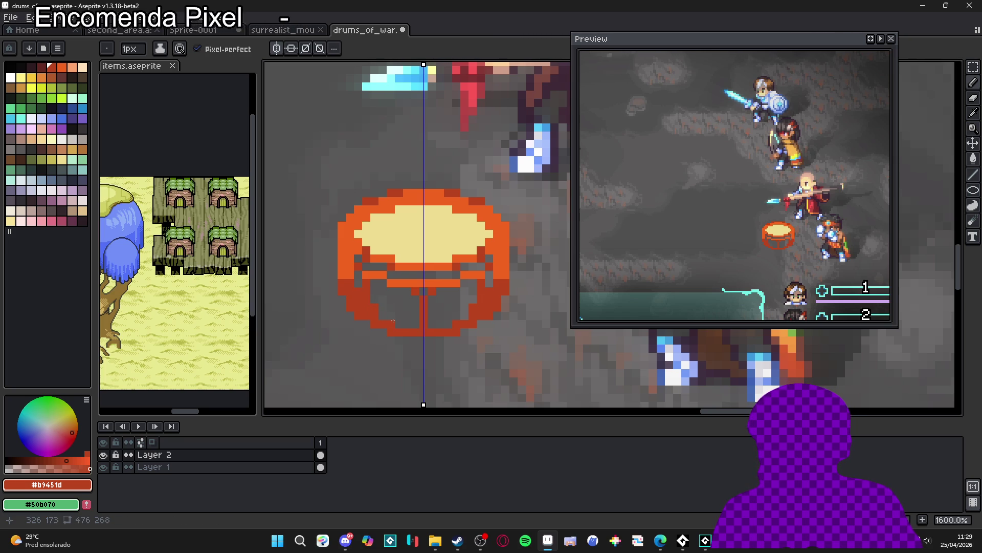
mouse_move(356, 284)
mouse_down()
mouse_move(351, 265)
mouse_move(342, 274)
mouse_move(342, 241)
mouse_up()
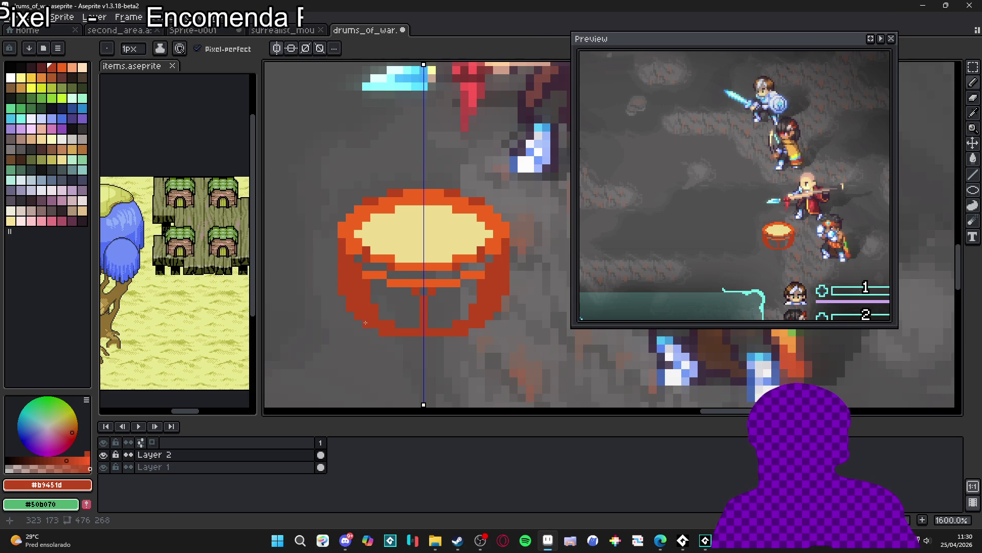
scroll(394, 347, down, 5)
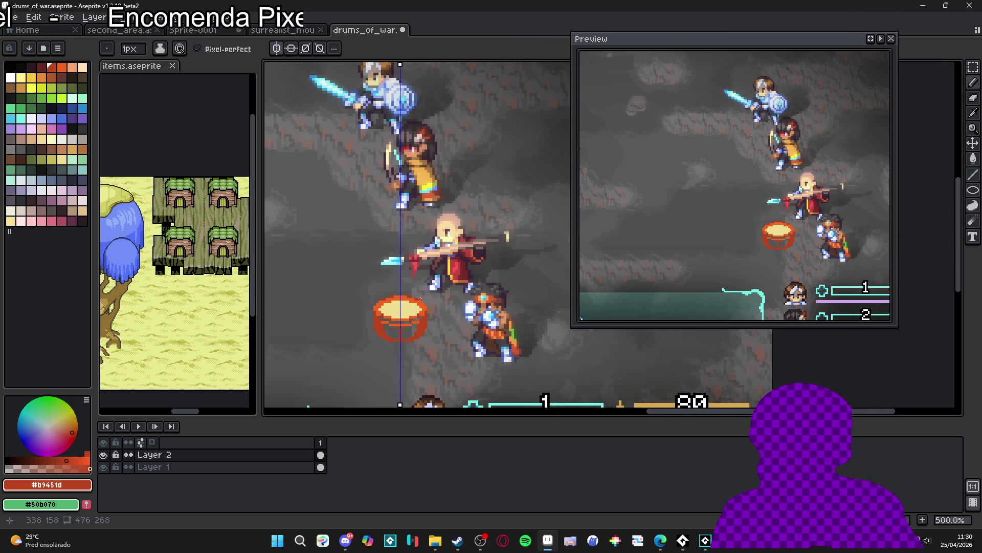
scroll(374, 303, up, 7)
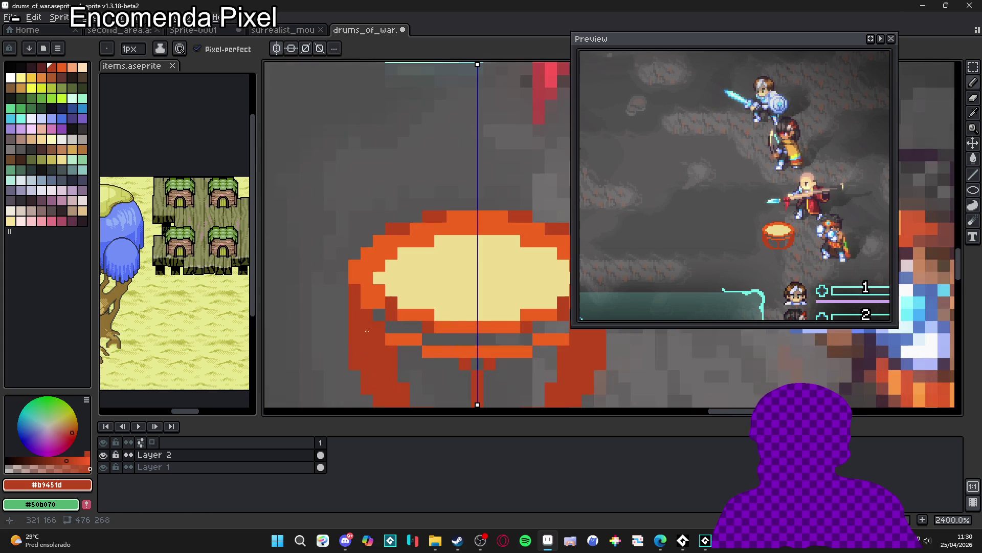
click(342, 278)
mouse_move(347, 270)
mouse_down()
mouse_move(343, 303)
mouse_move(358, 309)
mouse_up()
Add more dark-red shading down the drum's left side and recentre the view
scroll(367, 313, down, 2)
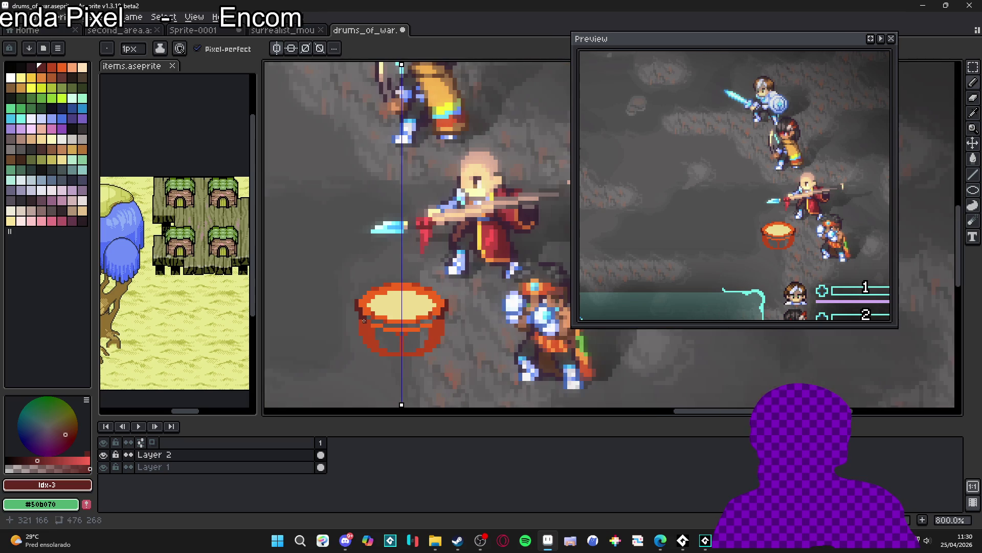
scroll(374, 288, up, 2)
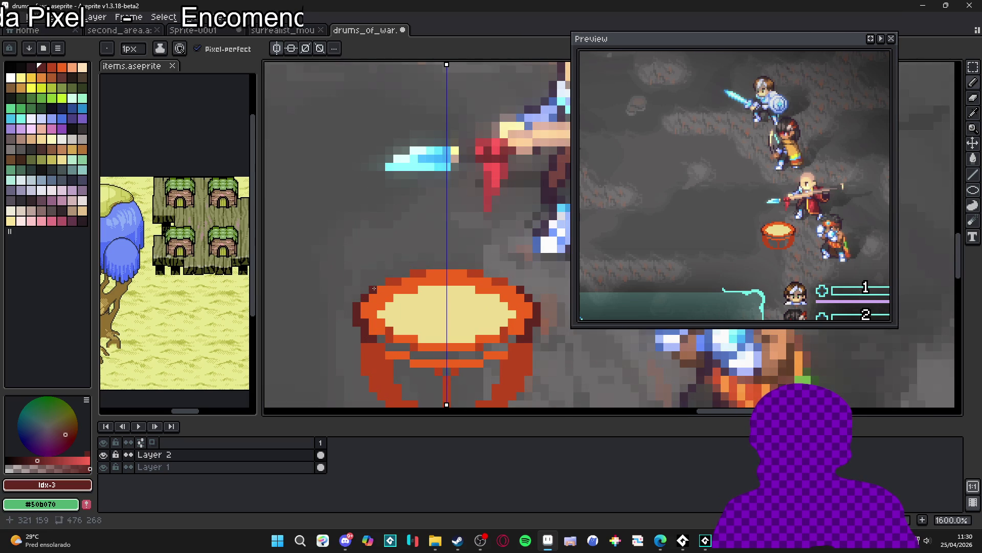
scroll(368, 300, down, 1)
drag(363, 267, 379, 323)
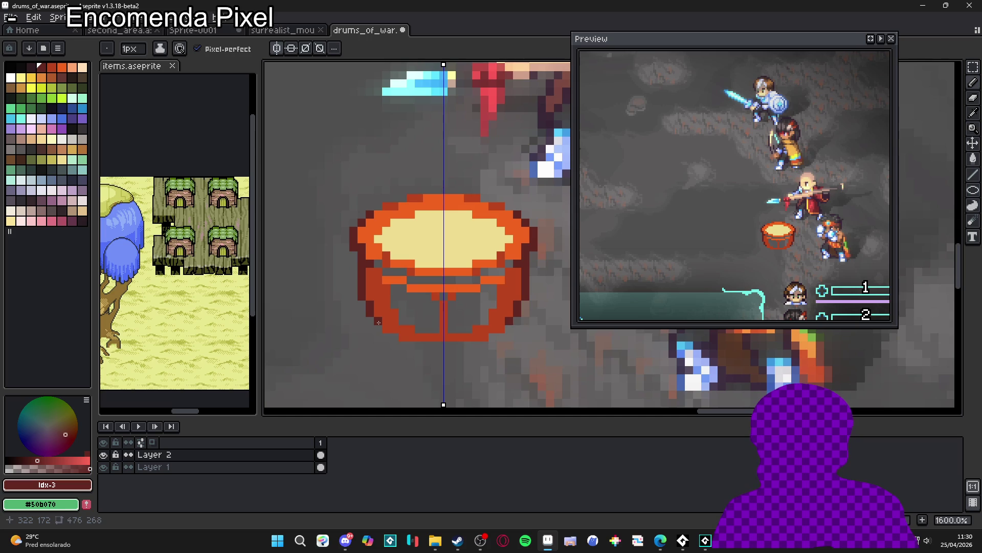
scroll(416, 338, down, 4)
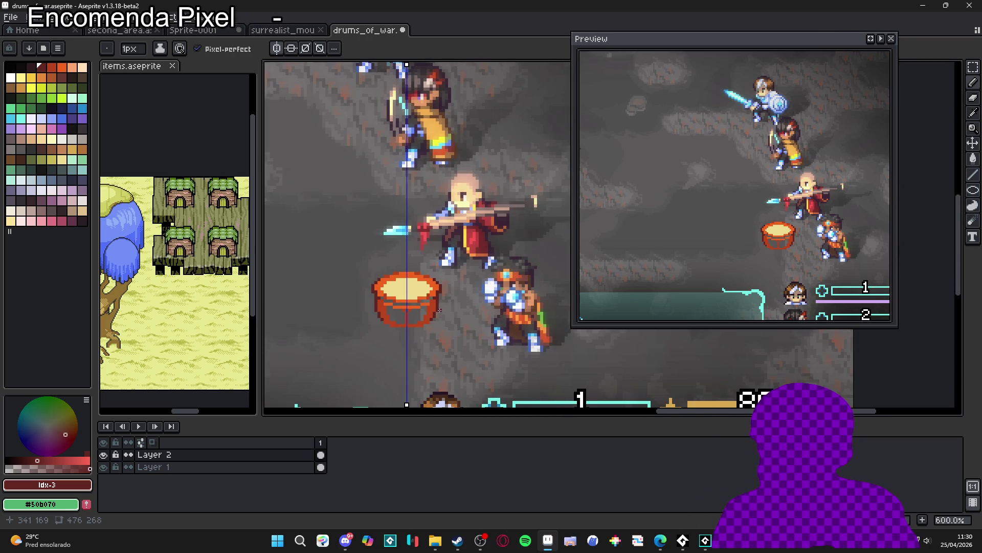
scroll(440, 311, up, 4)
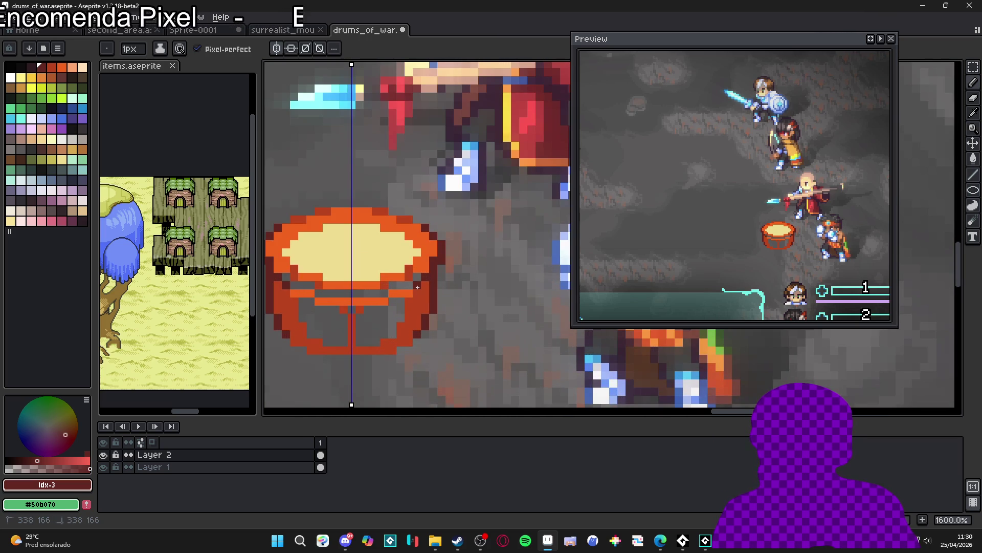
scroll(392, 315, down, 1)
mouse_move(332, 311)
mouse_down()
mouse_move(347, 314)
mouse_move(349, 302)
mouse_up()
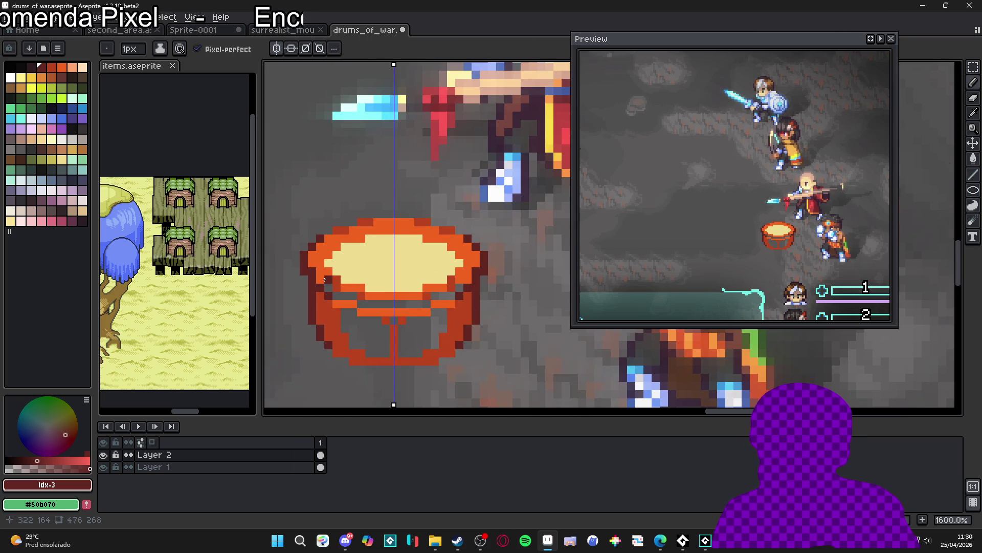
scroll(358, 307, up, 2)
scroll(368, 305, down, 5)
scroll(330, 296, up, 3)
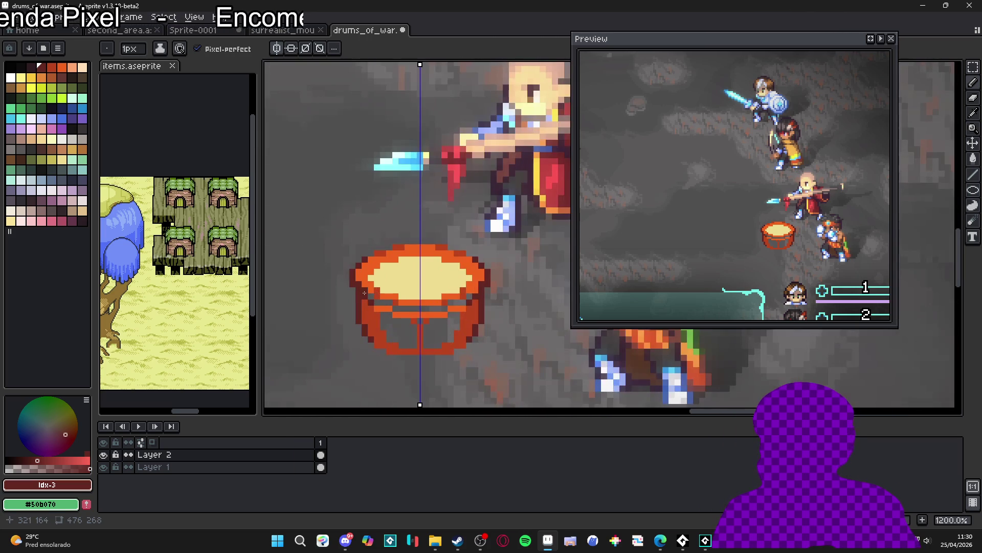
Eyedrop the dark red #612721 from the outline and pencil more pixels on the left rim
alt+click(364, 287)
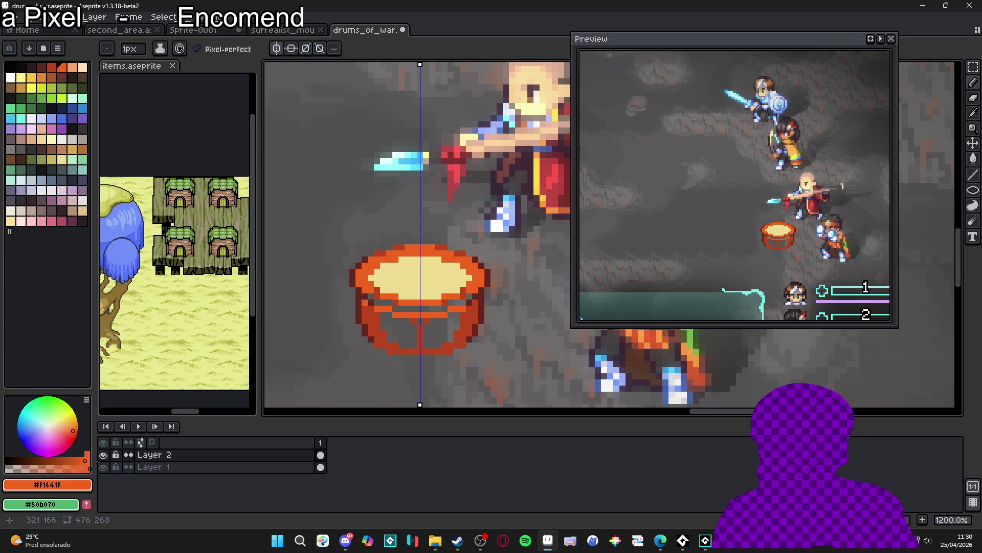
scroll(364, 300, up, 2)
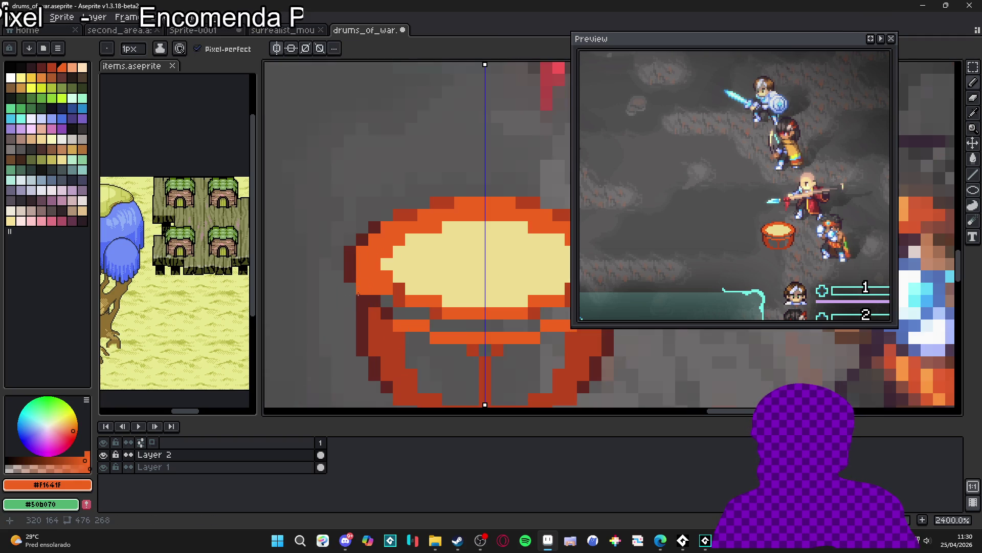
scroll(381, 318, down, 5)
scroll(376, 302, up, 4)
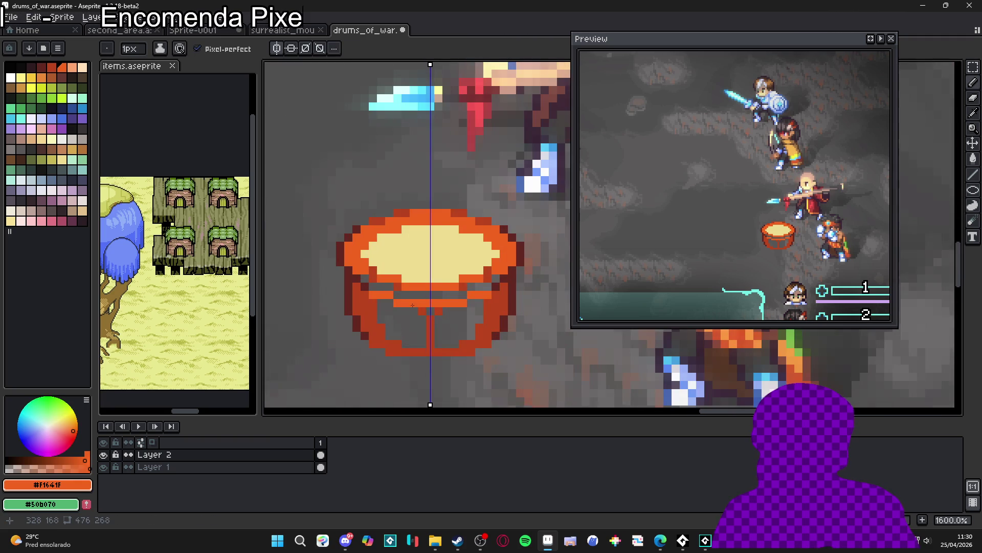
alt+click(370, 282)
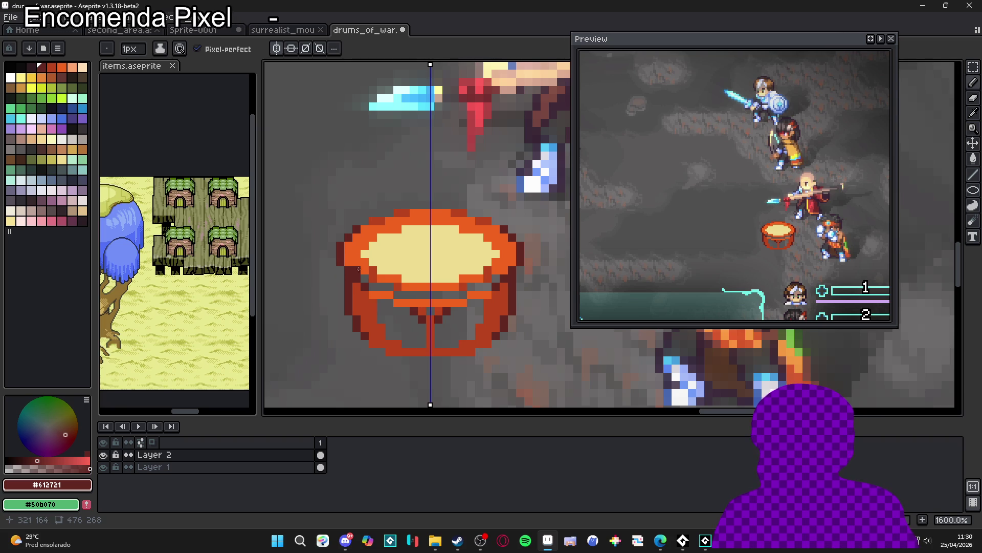
scroll(363, 290, up, 2)
drag(361, 294, 352, 310)
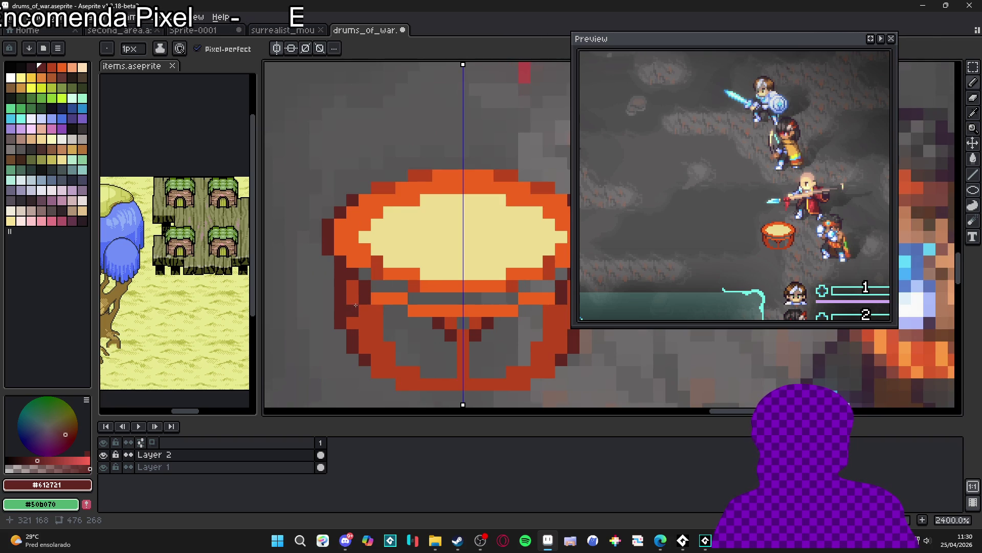
Choose pale cream #CFDD91 as the drawing colour
scroll(386, 339, down, 4)
scroll(409, 312, up, 4)
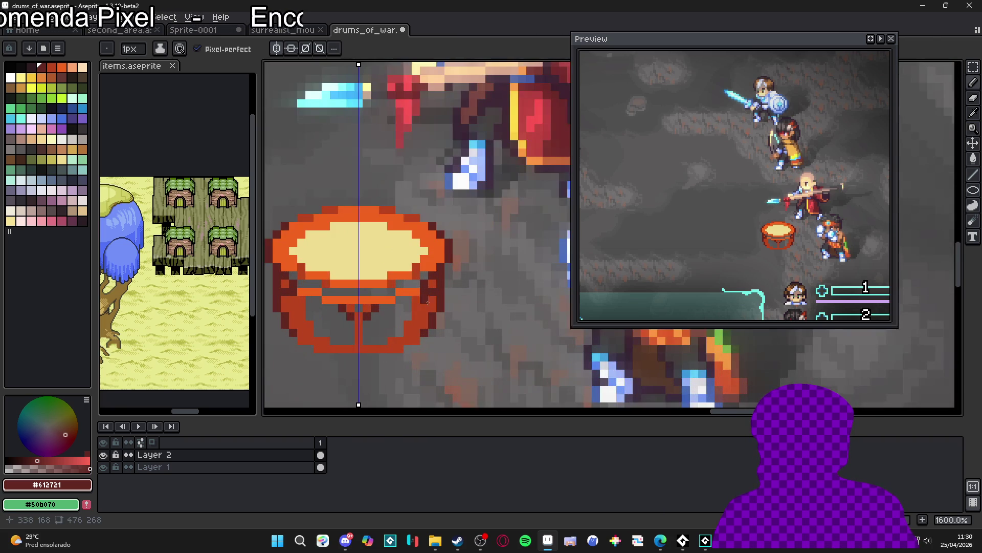
scroll(402, 317, down, 3)
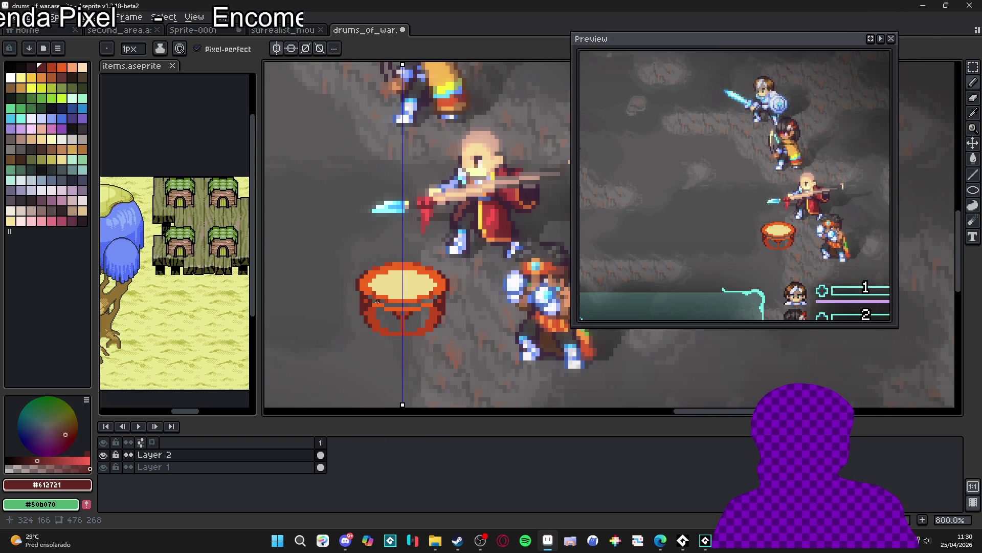
scroll(405, 291, down, 2)
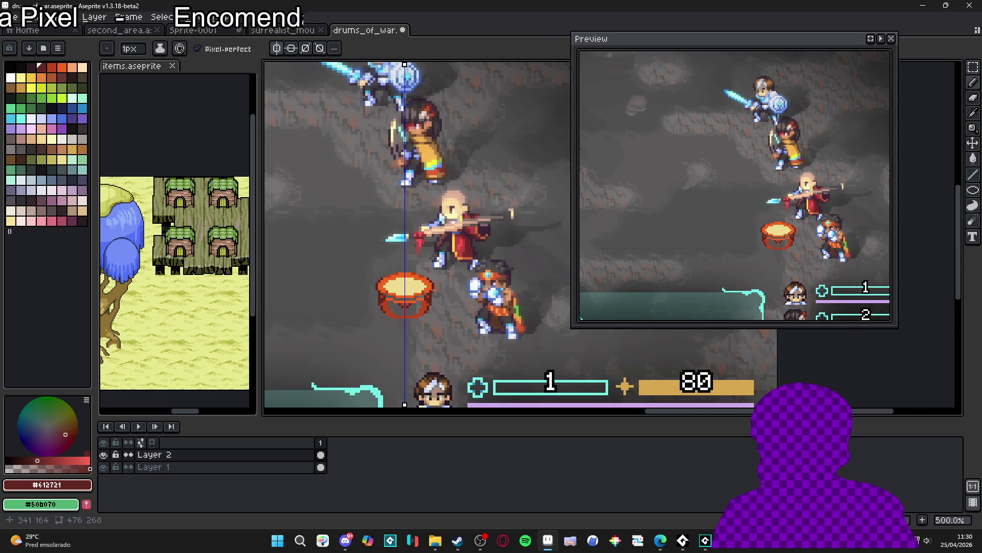
scroll(431, 289, up, 4)
alt+click(399, 279)
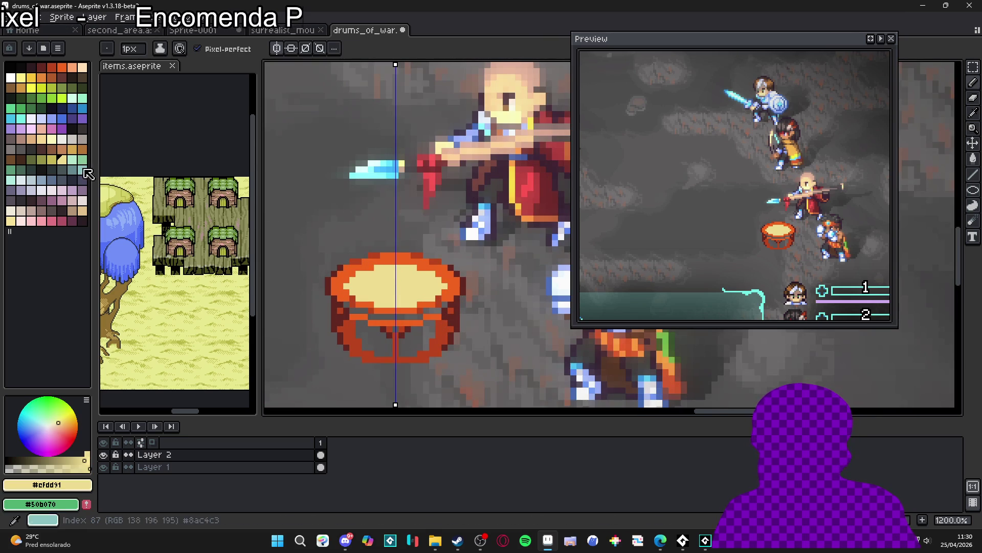
Save the drum file, then add cream pixels at the drum top's left and right edges
scroll(369, 250, down, 2)
key(ctrl+s)
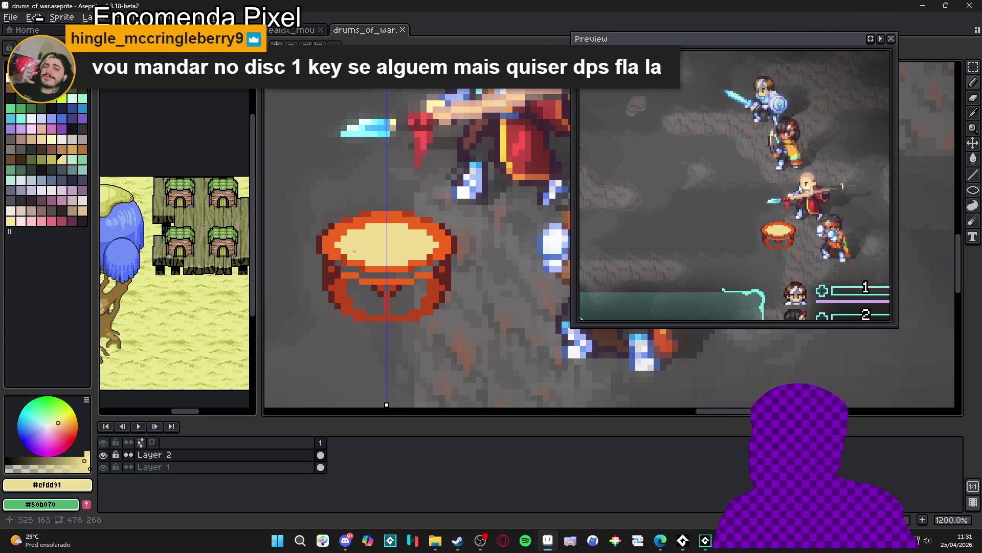
scroll(374, 280, up, 3)
click(321, 226)
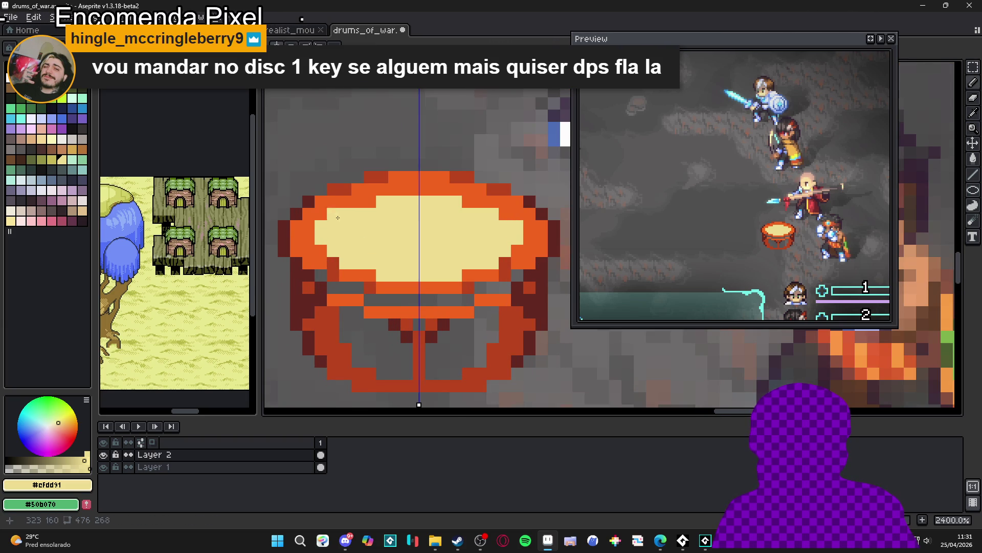
click(333, 214)
click(370, 201)
click(370, 275)
key(ctrl+z)
key(ctrl+z)
key(ctrl+z)
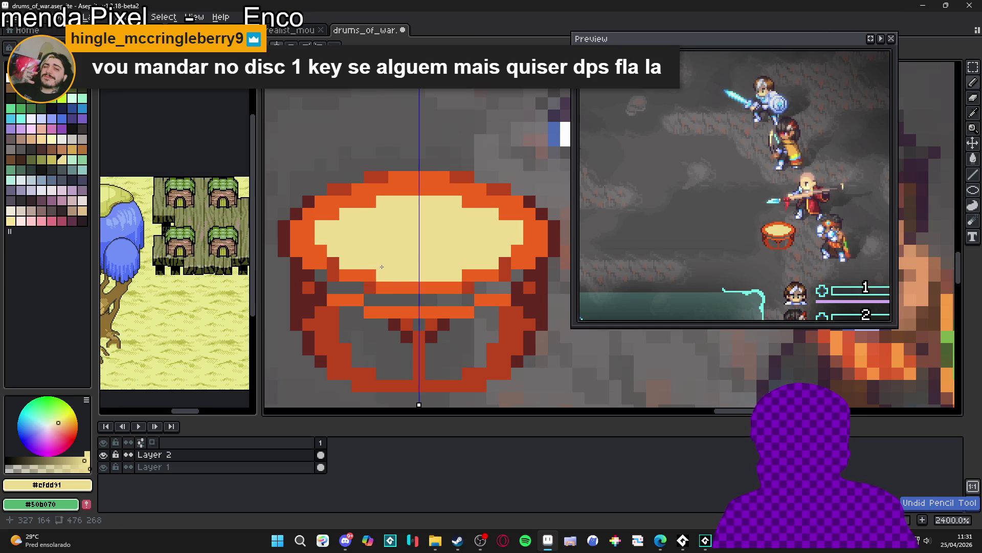
click(333, 213)
click(370, 201)
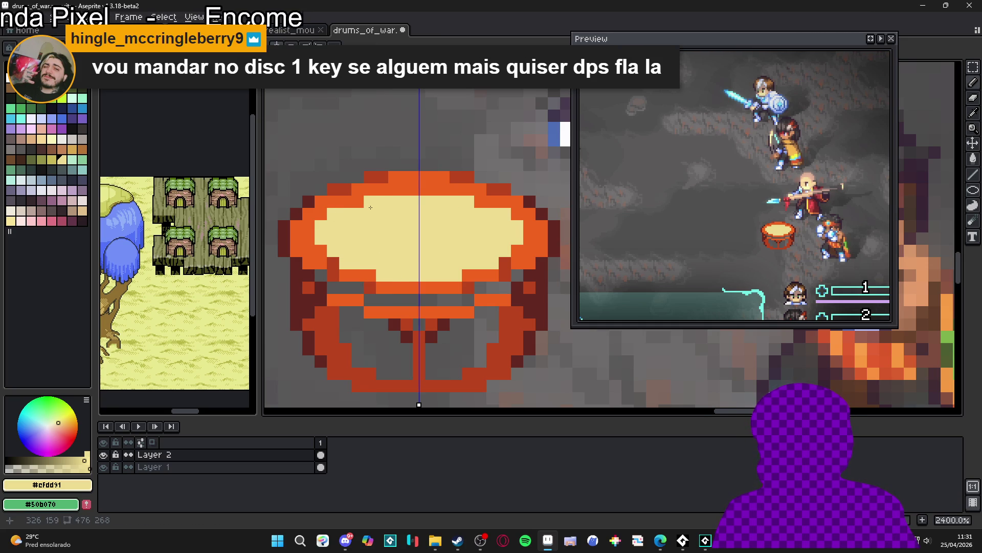
scroll(381, 235, down, 3)
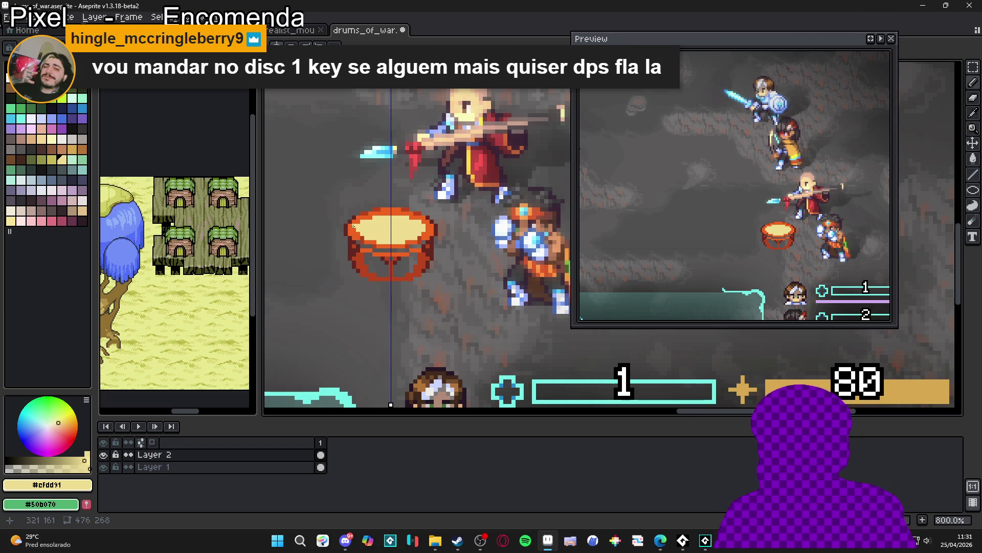
Eyedrop the drum's orange and paint orange pixels along the drum top's edges
scroll(358, 226, up, 5)
alt+click(358, 210)
click(368, 211)
click(381, 212)
click(417, 199)
scroll(416, 207, down, 5)
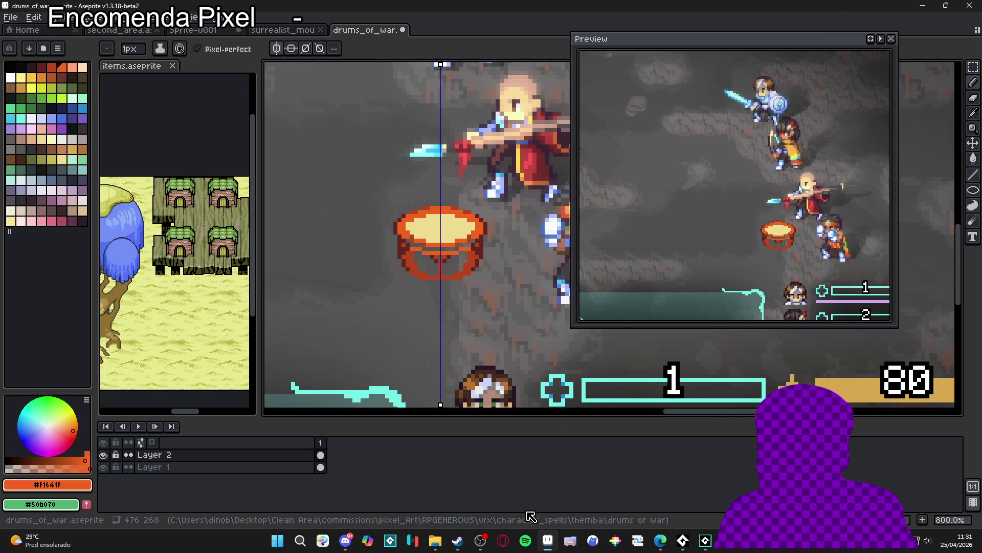
click(456, 542)
click(457, 543)
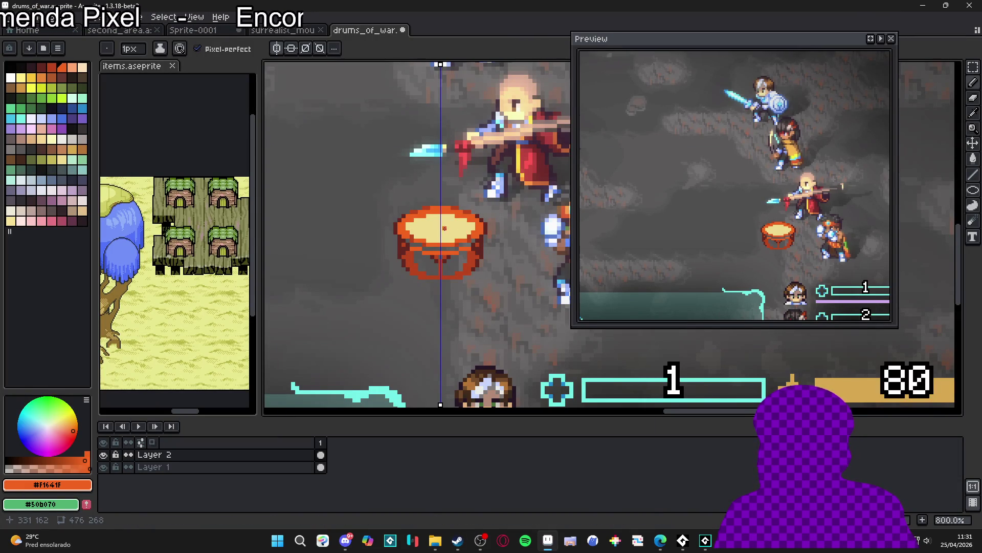
scroll(407, 232, up, 4)
click(370, 232)
click(372, 245)
scroll(373, 245, down, 3)
key(ctrl+z)
key(ctrl+z)
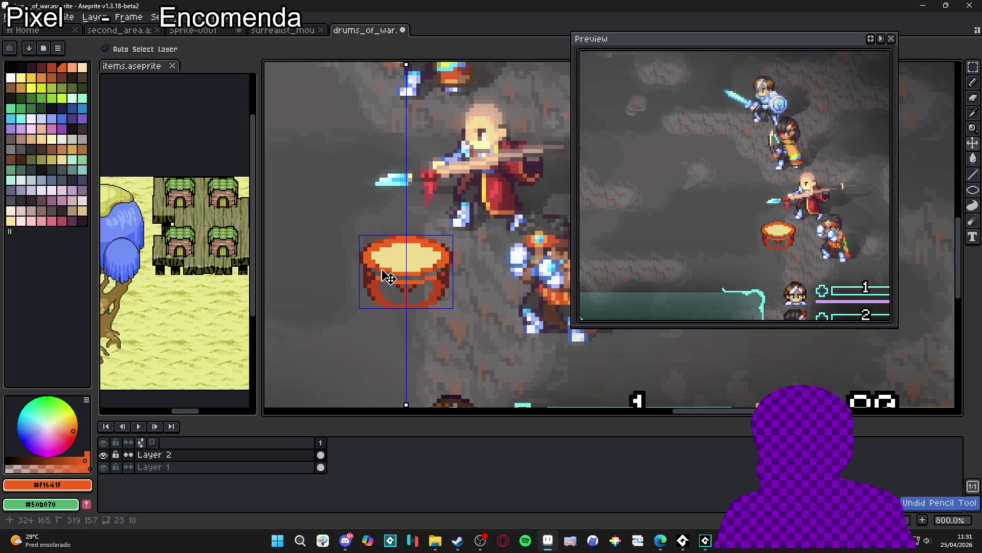
Eyedrop the pale cream and add cream pixels across the drum top, including its right side
scroll(385, 249, up, 2)
alt+click(378, 246)
click(364, 247)
click(394, 236)
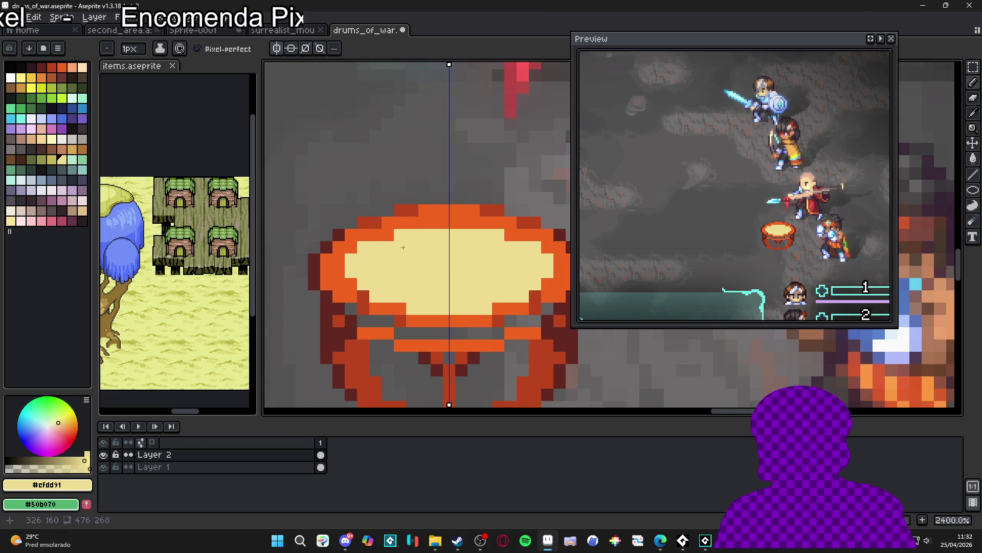
scroll(419, 287, down, 4)
key(ctrl+z)
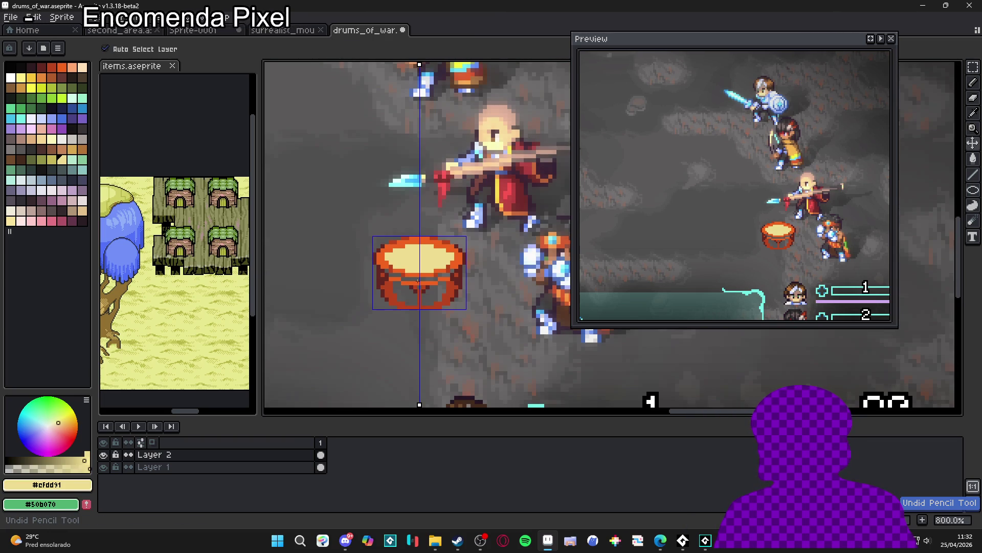
key(ctrl+y)
scroll(422, 274, up, 3)
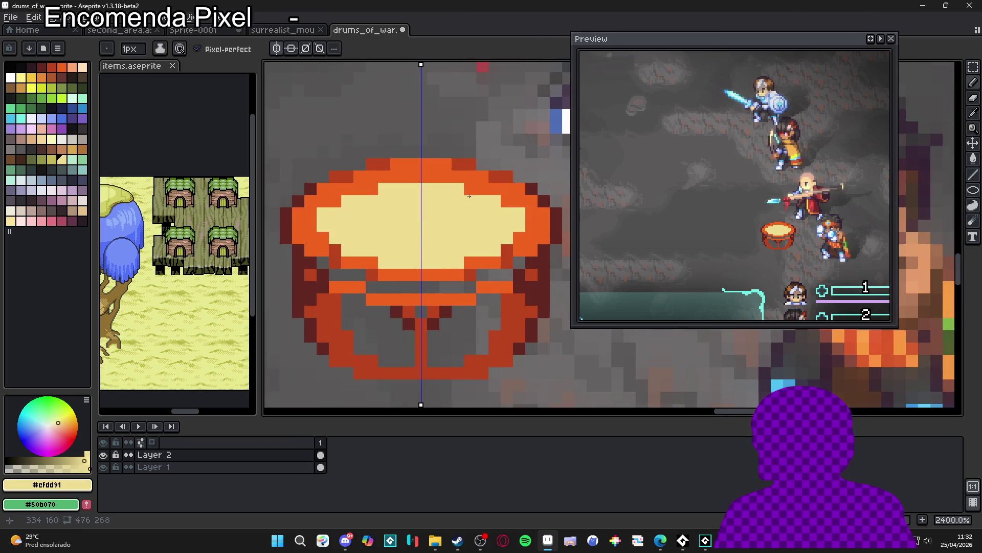
click(507, 203)
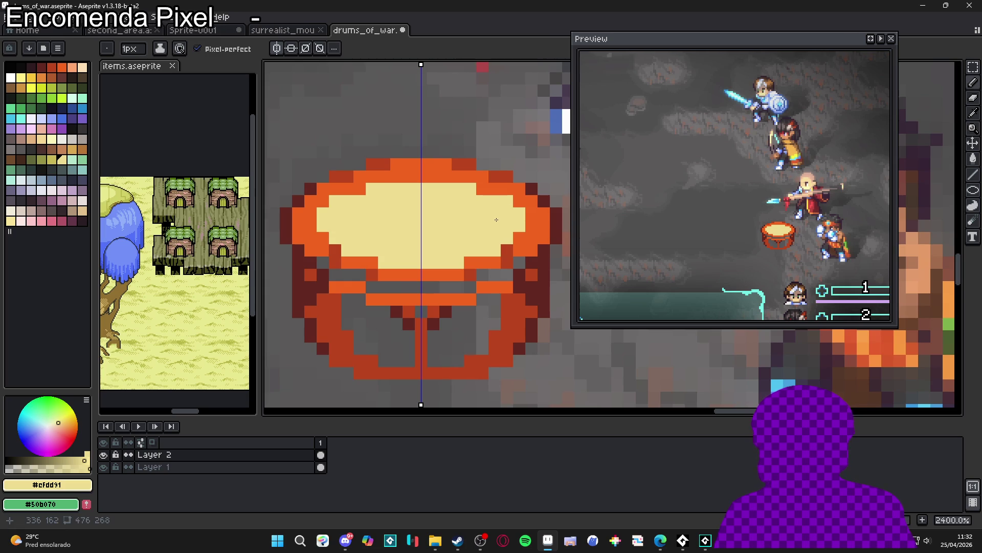
scroll(459, 258, down, 4)
scroll(459, 258, down, 1)
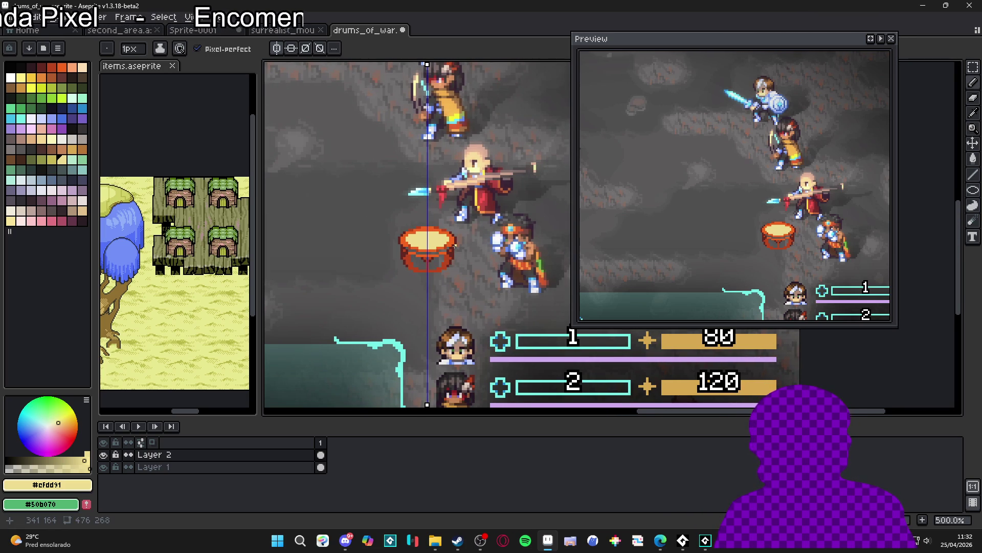
scroll(455, 246, up, 5)
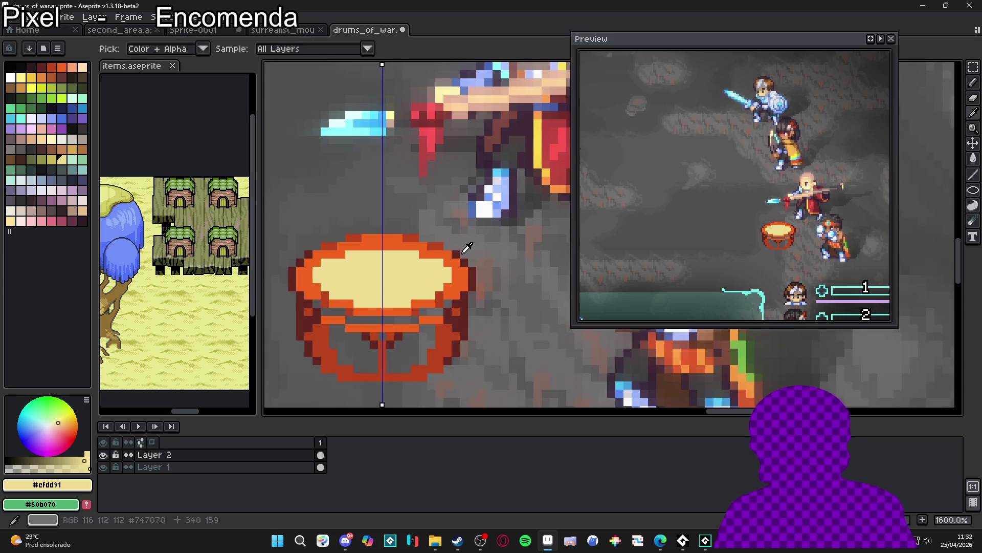
Eyedrop dark red #612721 and draw the missing outline along the drum's top rim
alt+click(449, 239)
click(451, 241)
click(316, 245)
click(439, 238)
click(333, 238)
click(427, 238)
click(414, 231)
click(350, 230)
click(422, 231)
click(358, 230)
drag(365, 230, 405, 230)
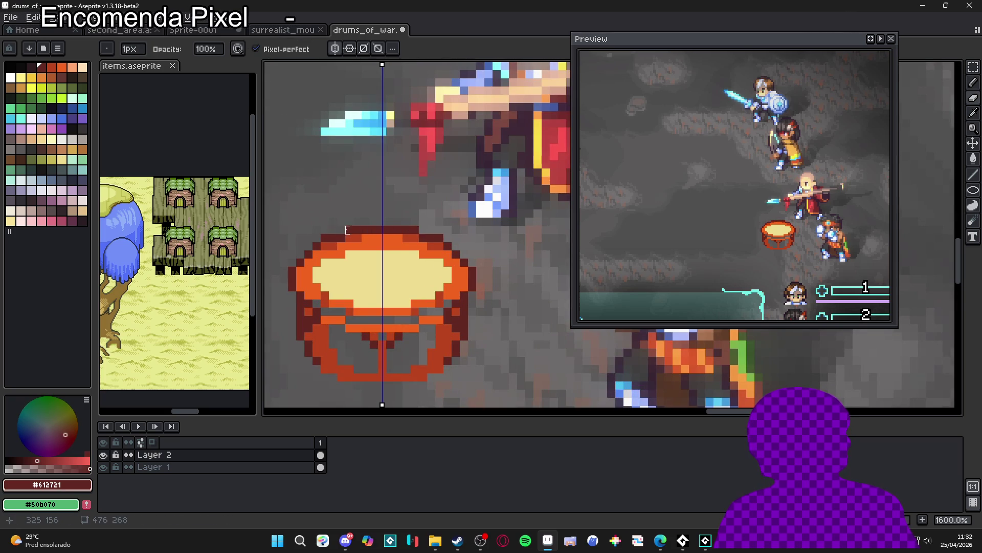
scroll(426, 243, down, 4)
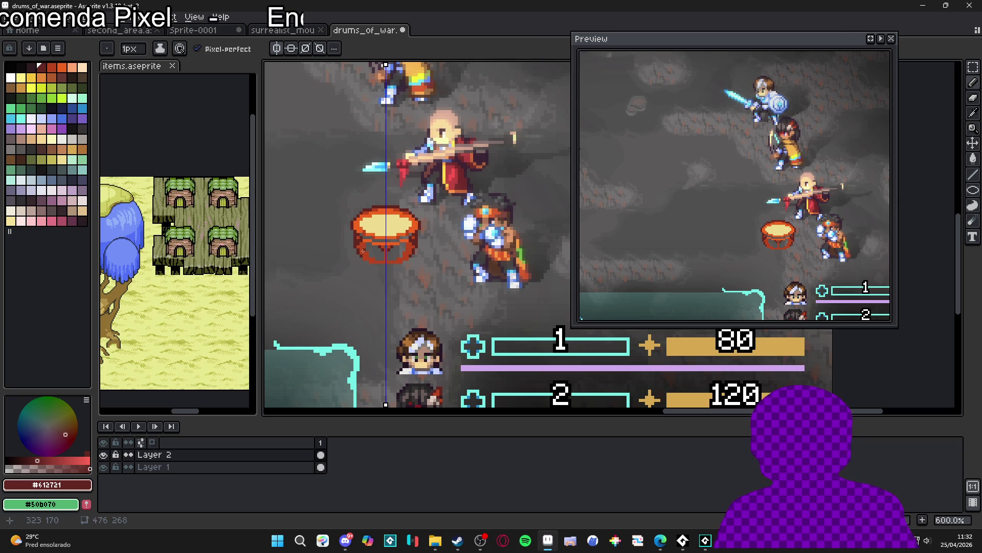
scroll(411, 239, down, 3)
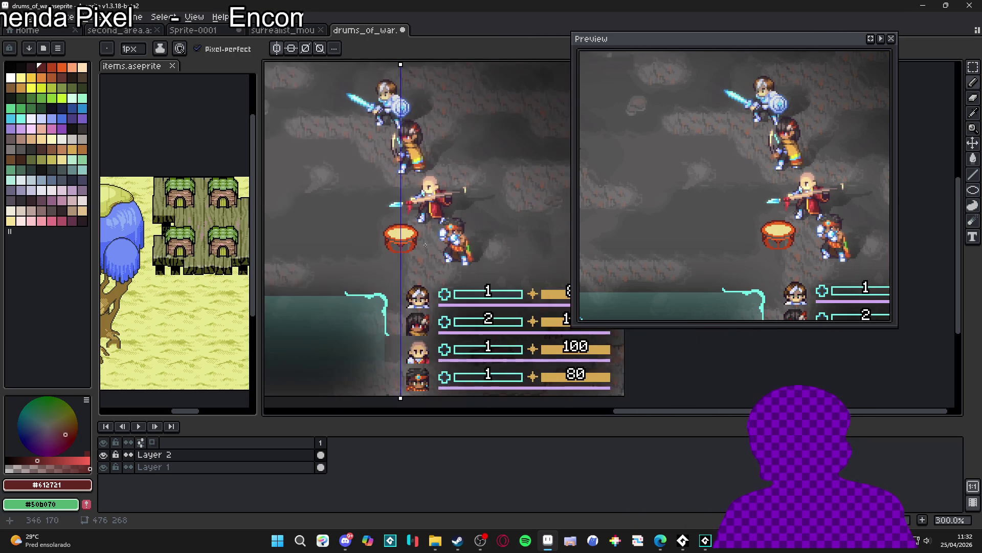
Turn off vertical mirror symmetry in the toolbar
click(277, 48)
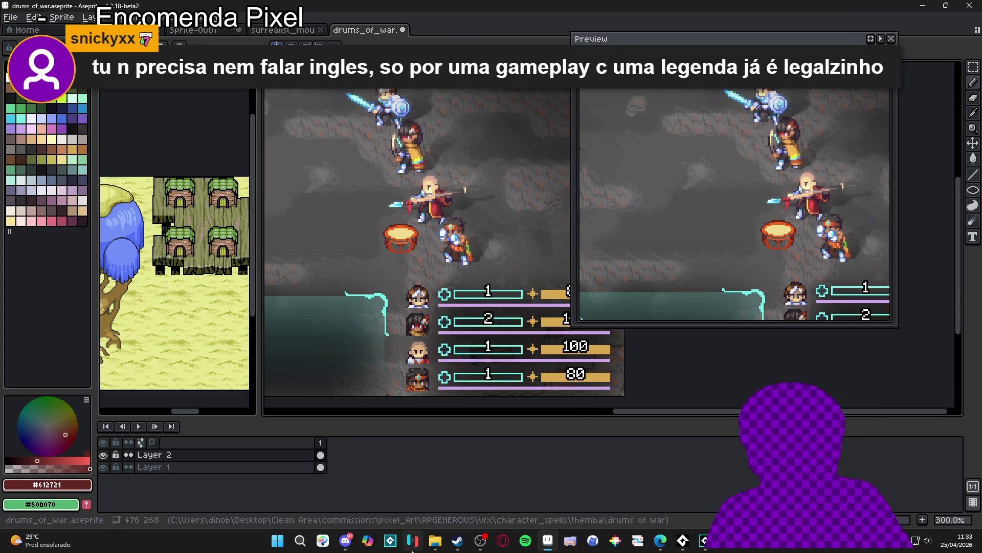
Switch over to the Steam window
click(458, 541)
Go to the Steam store front page, scroll the recommendations, and open Lia: Hacking Destiny
click(50, 24)
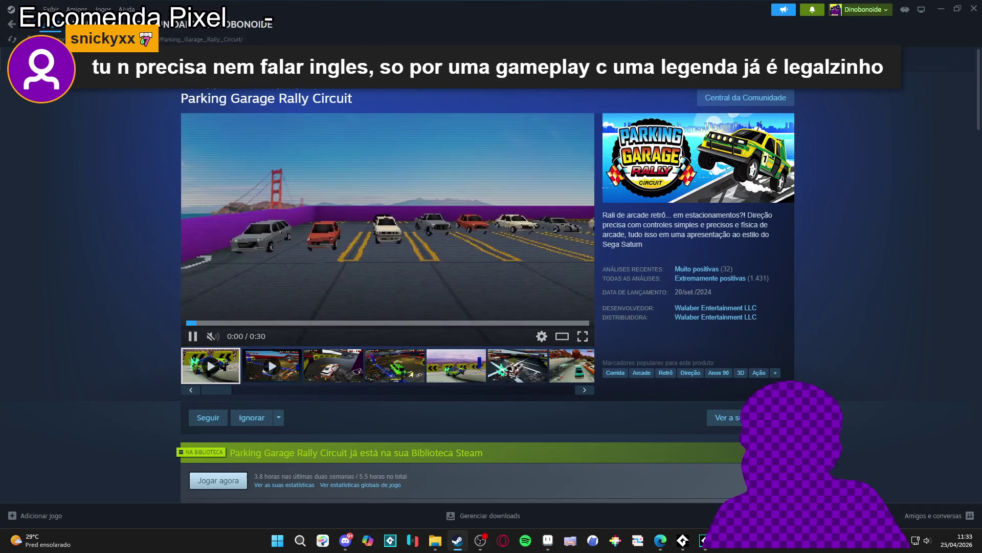
click(50, 24)
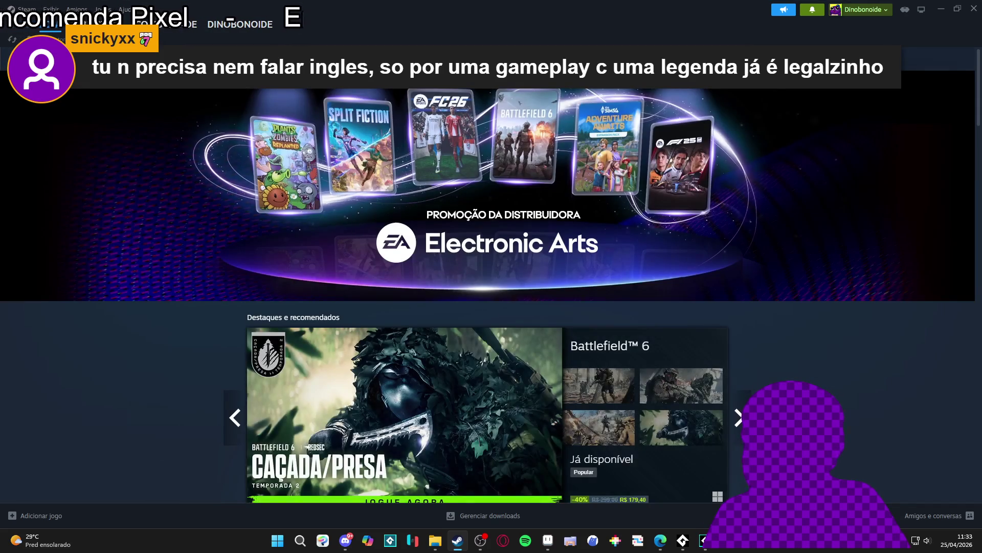
click(614, 59)
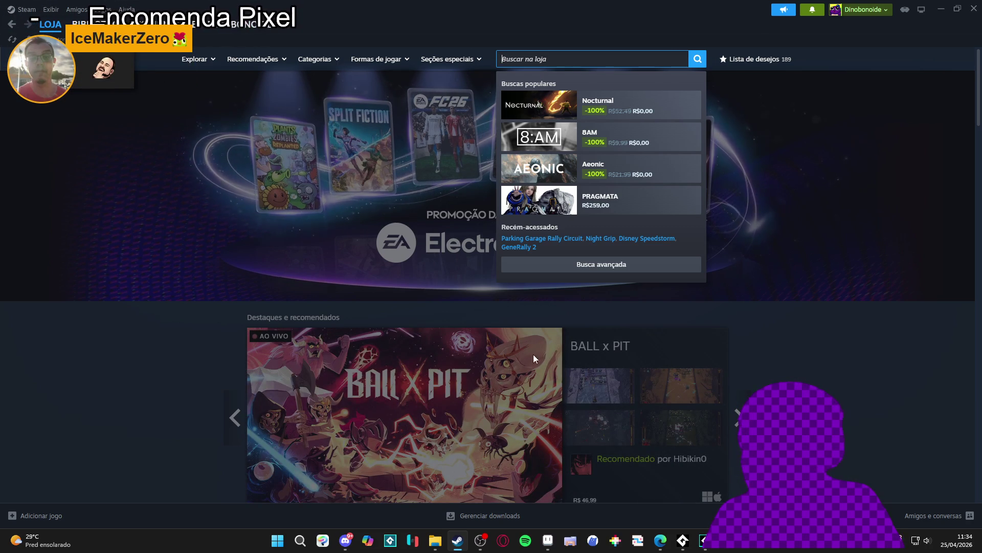
click(860, 305)
scroll(812, 280, down, 2)
scroll(808, 276, down, 5)
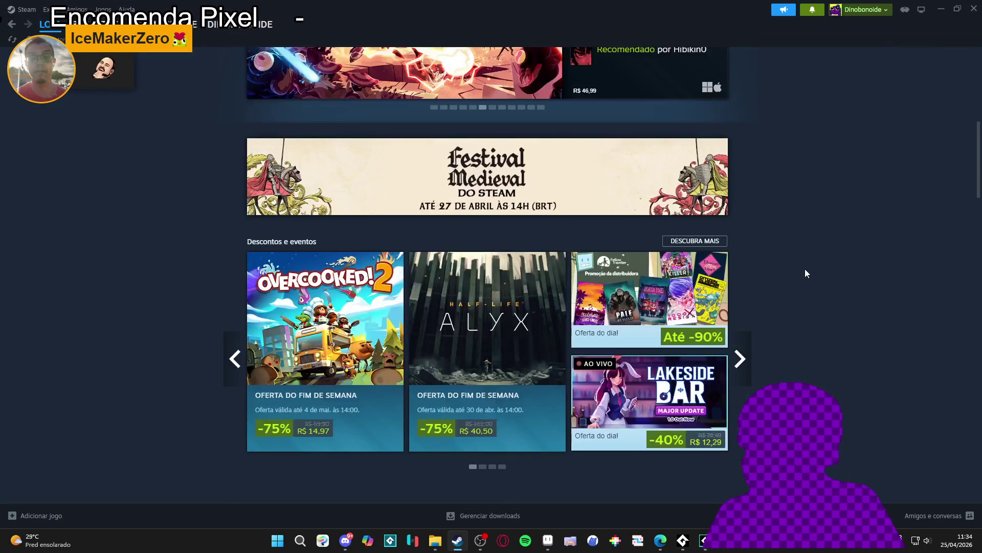
scroll(805, 273, down, 5)
scroll(806, 271, down, 5)
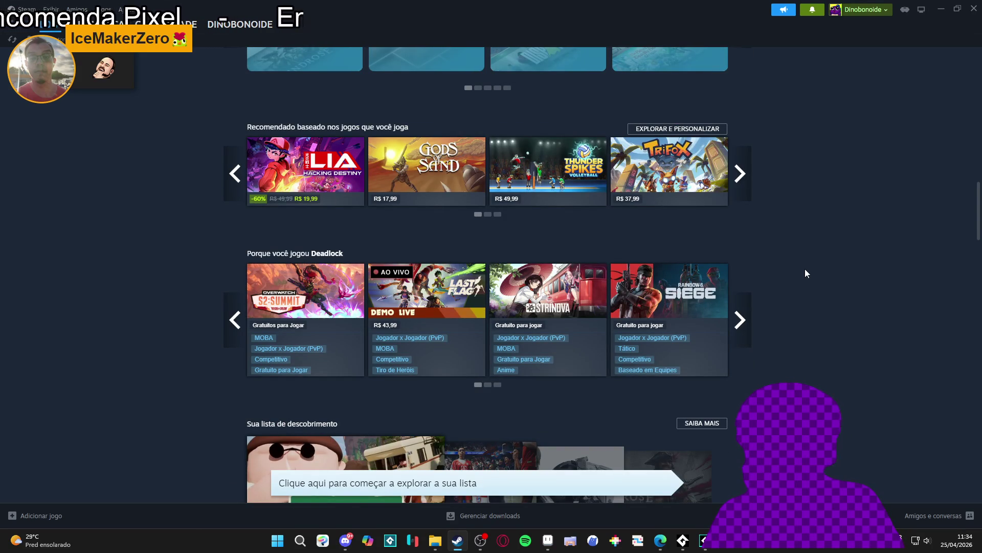
click(306, 168)
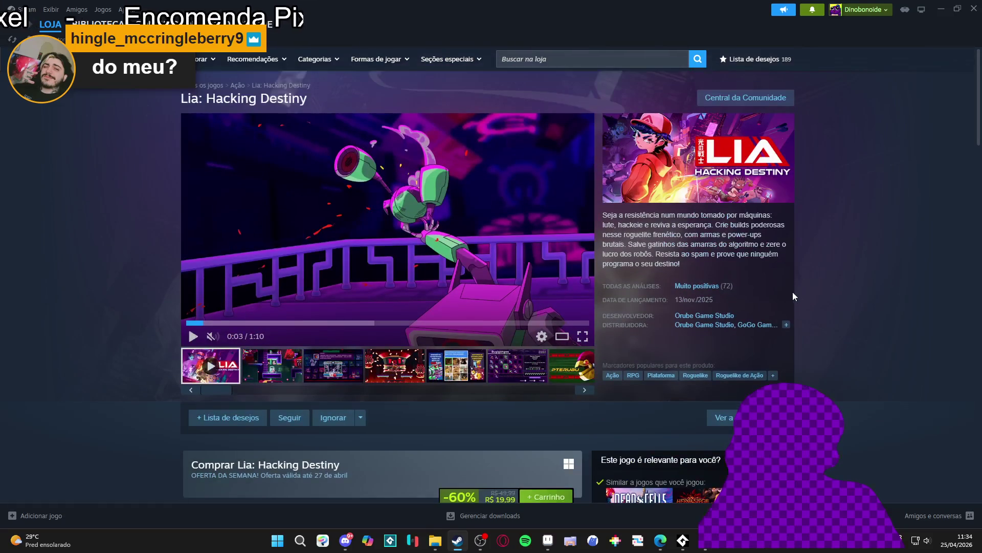
Search the store for 'night grip' and open the Night Grip page
click(530, 61)
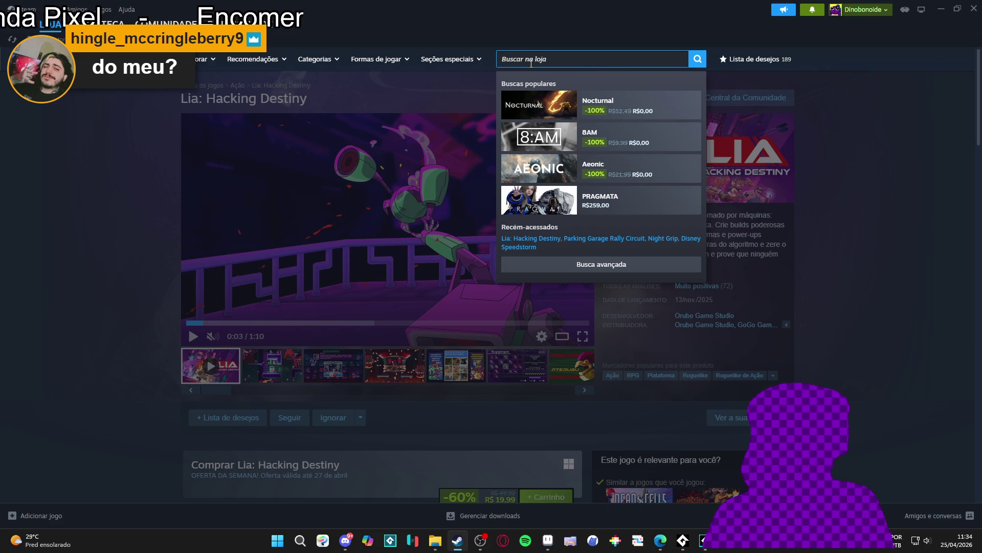
text(night gri)
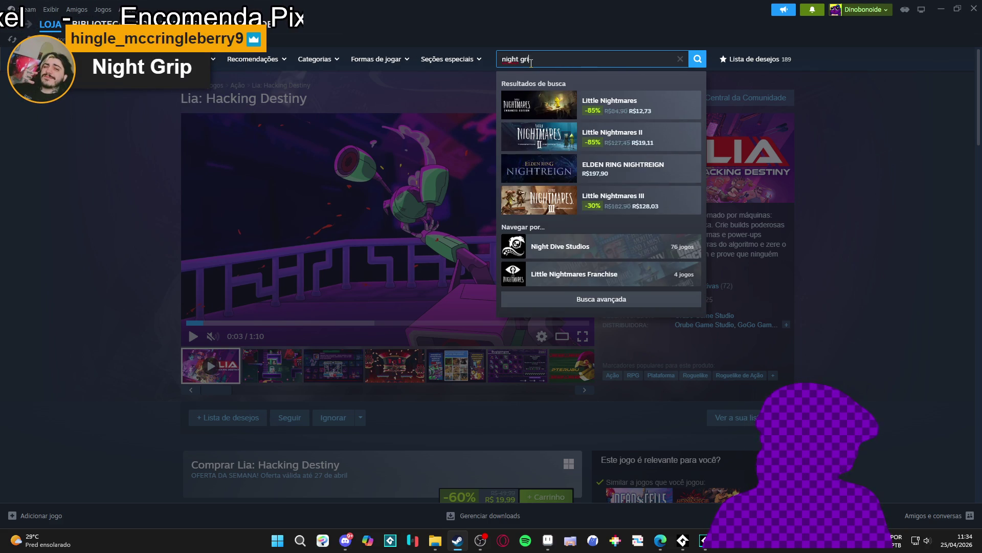
text(p)
click(650, 120)
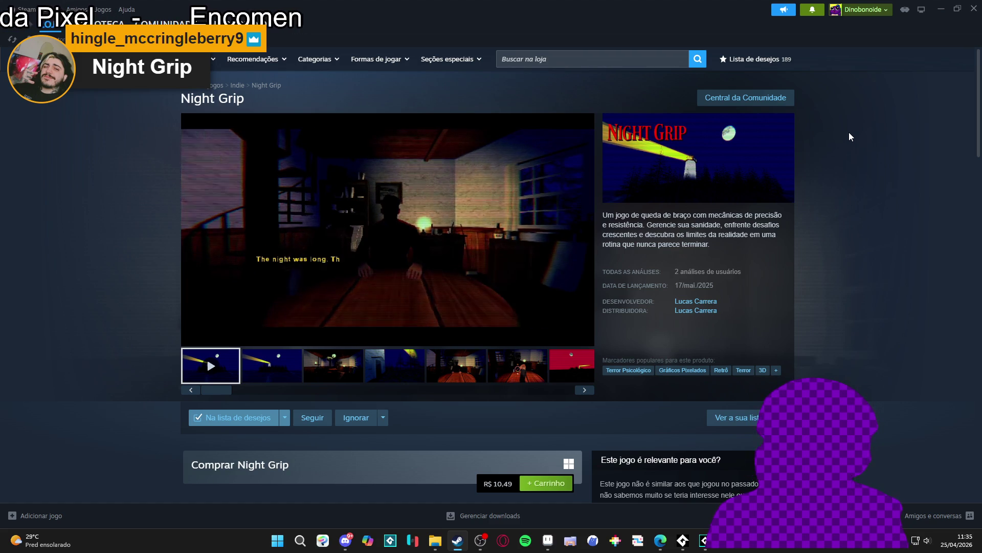
click(572, 365)
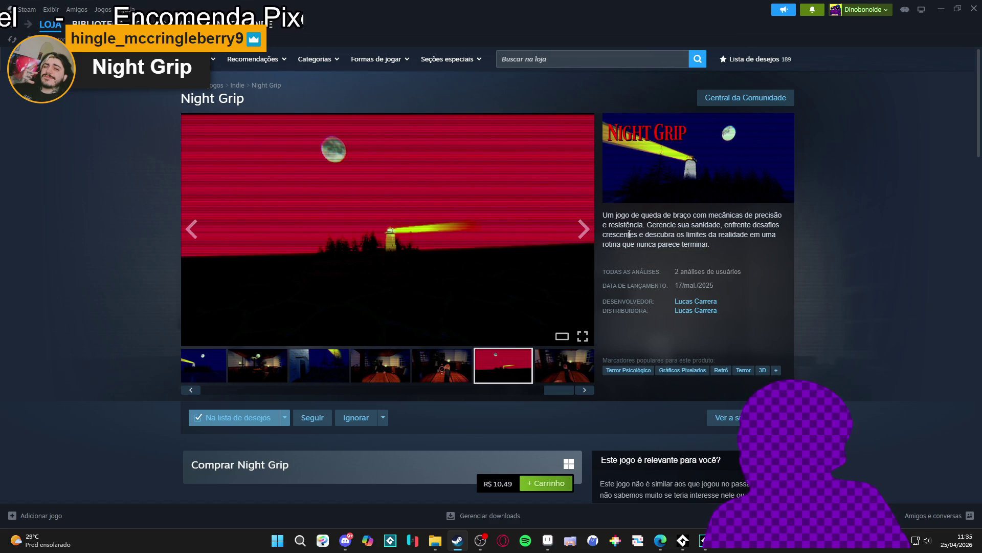
click(554, 368)
click(443, 371)
click(378, 377)
click(340, 379)
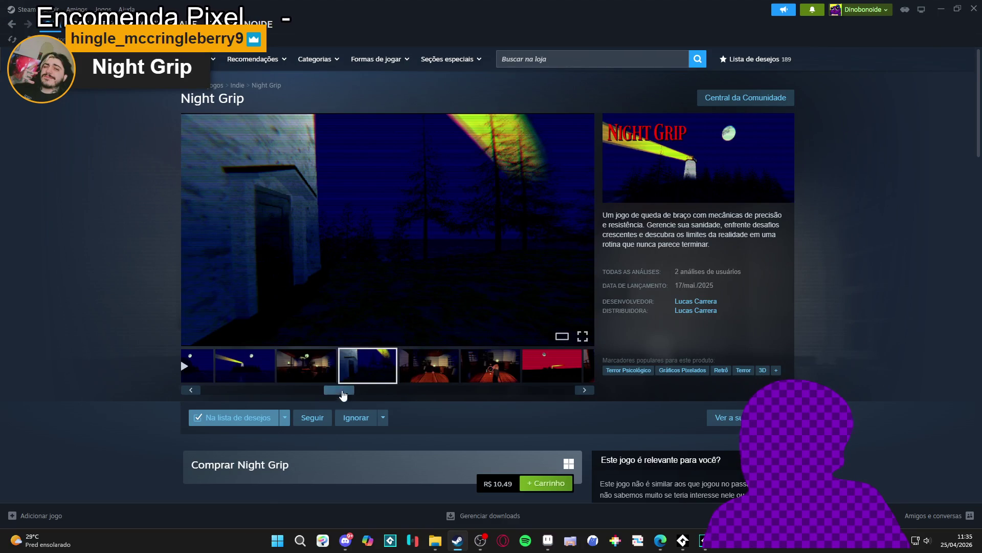
click(303, 375)
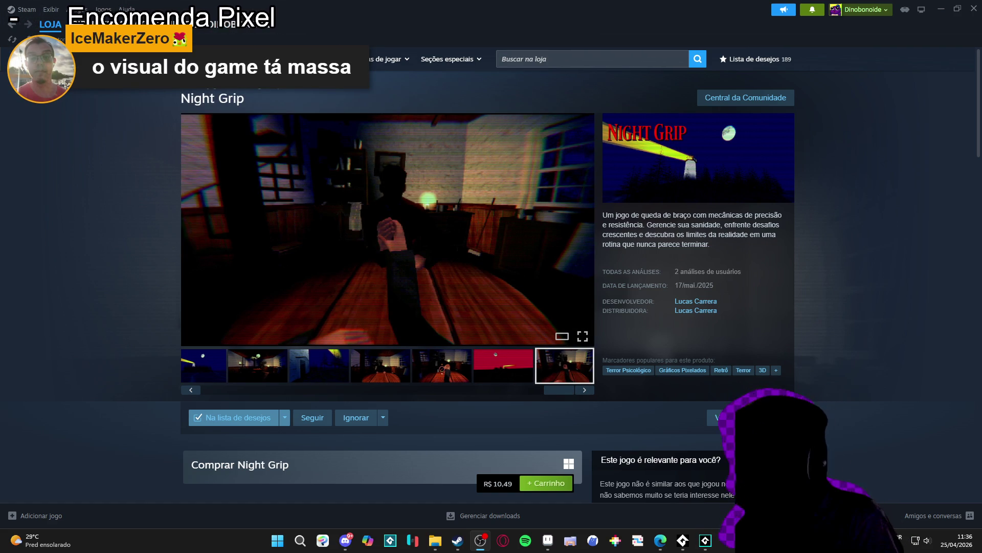
click(207, 357)
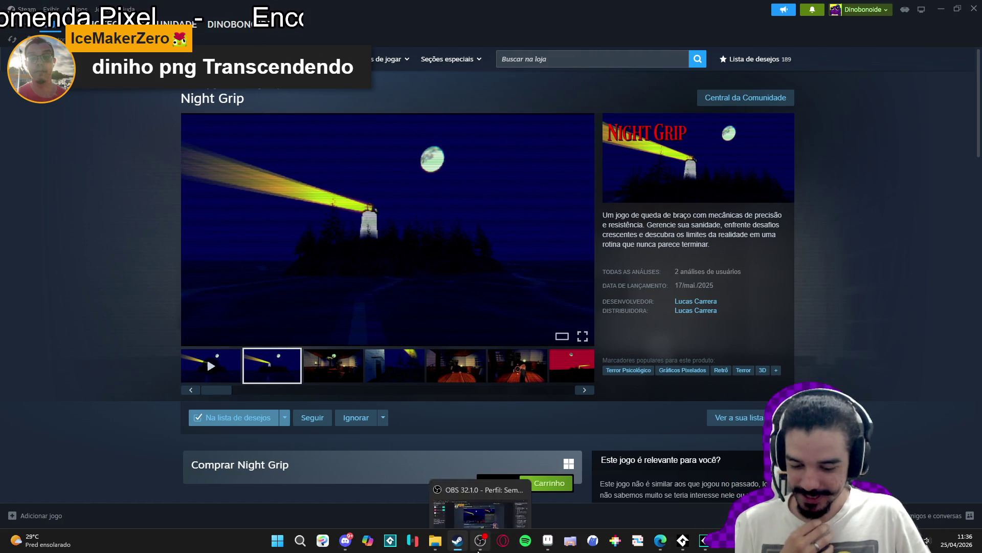
mouse_move(470, 549)
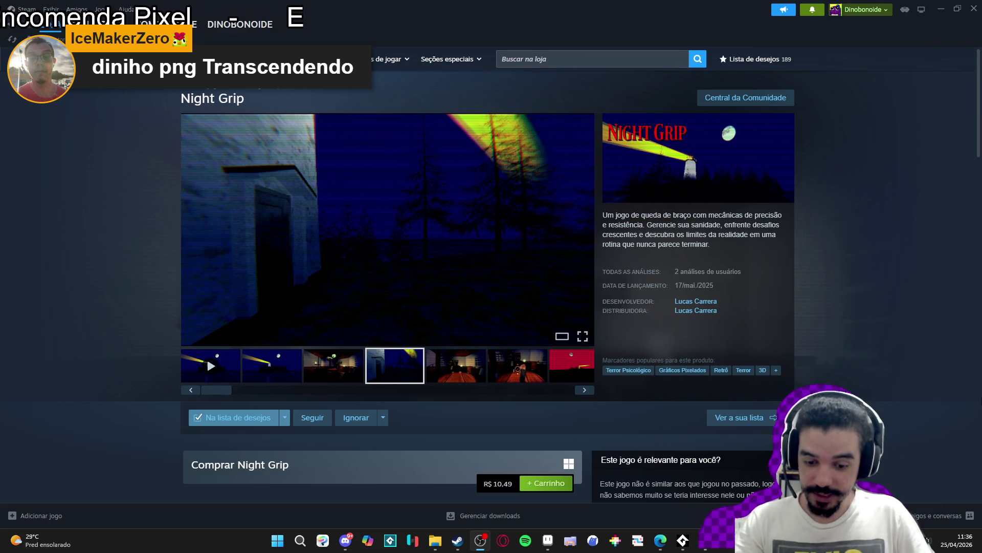
click(589, 364)
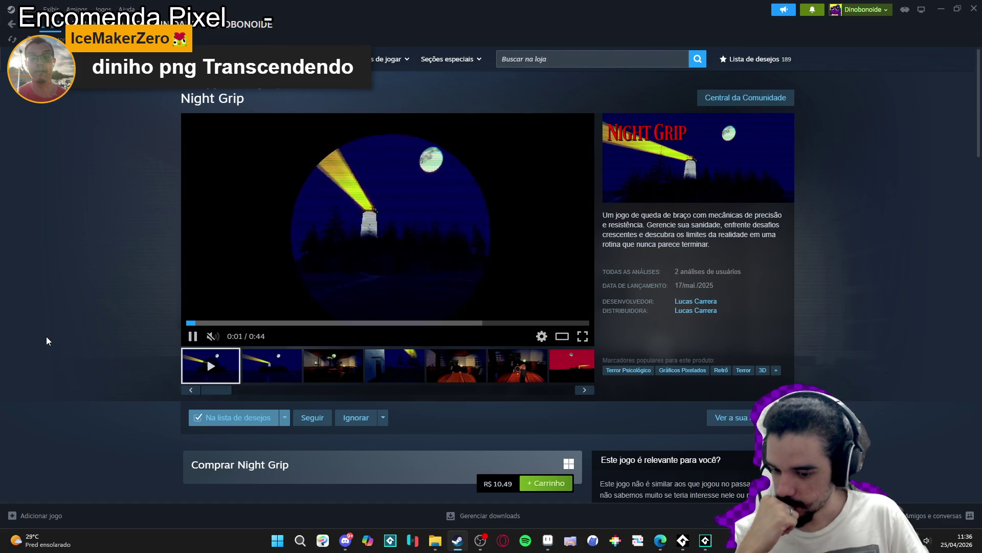
click(333, 365)
click(395, 365)
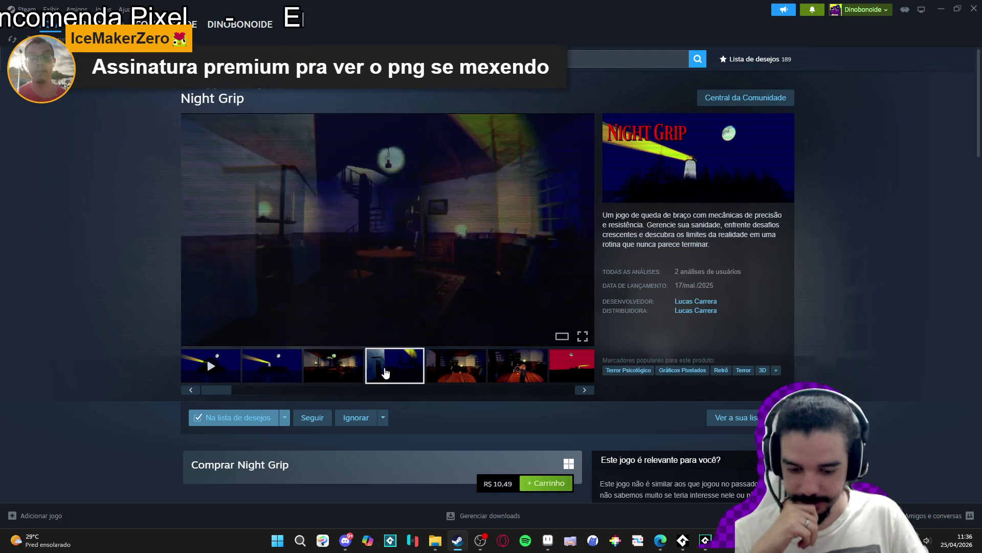
scroll(279, 360, down, 5)
scroll(206, 333, down, 9)
scroll(163, 323, up, 7)
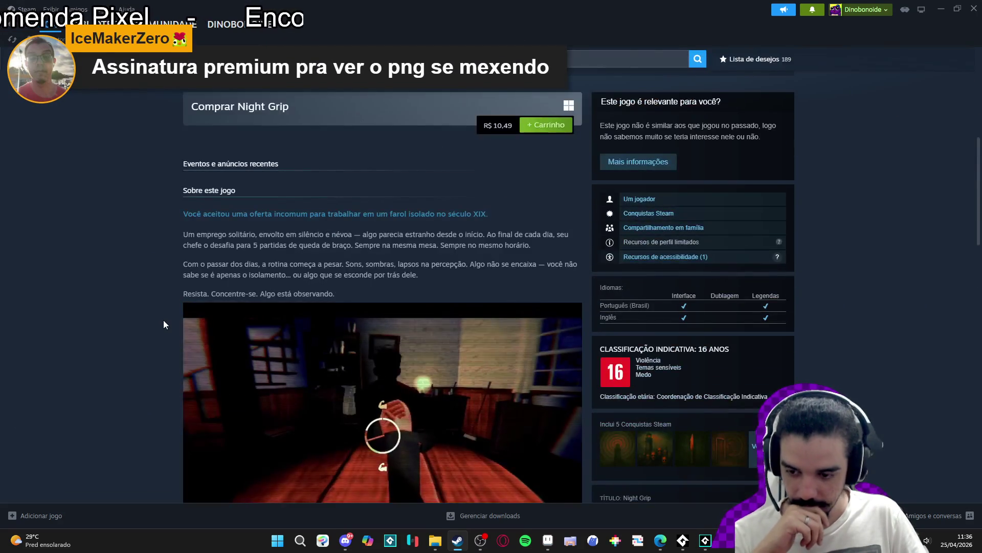
scroll(164, 318, down, 4)
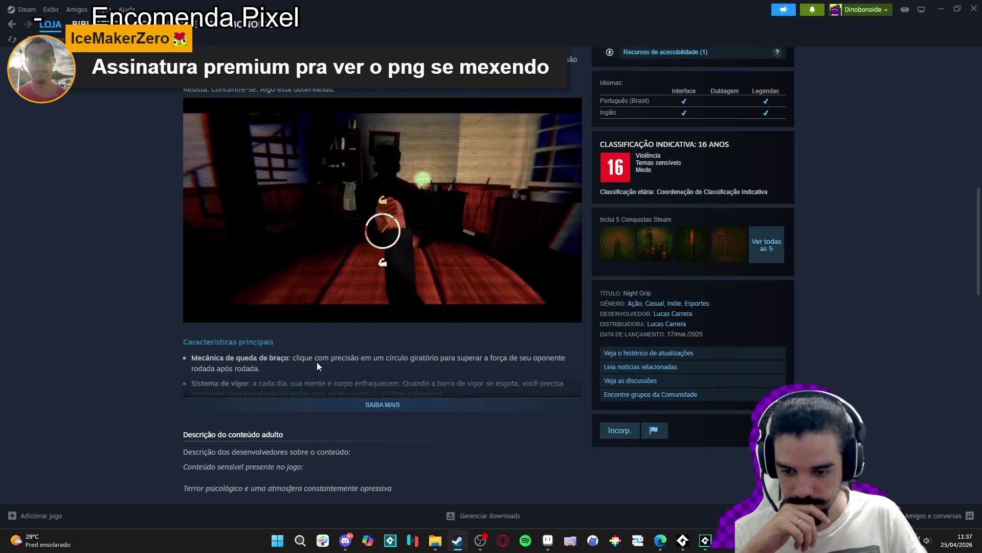
click(337, 403)
scroll(109, 370, down, 15)
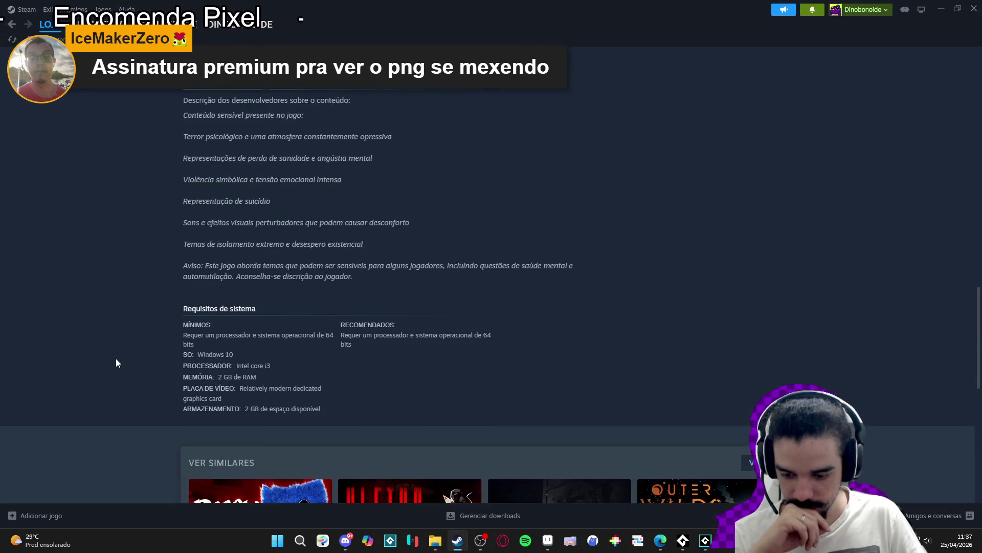
scroll(117, 359, up, 15)
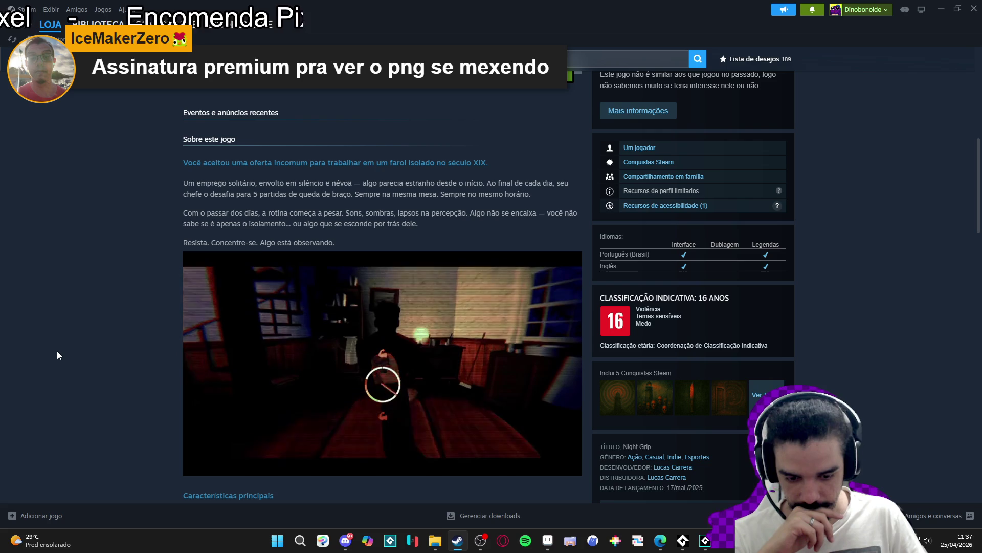
scroll(56, 351, up, 10)
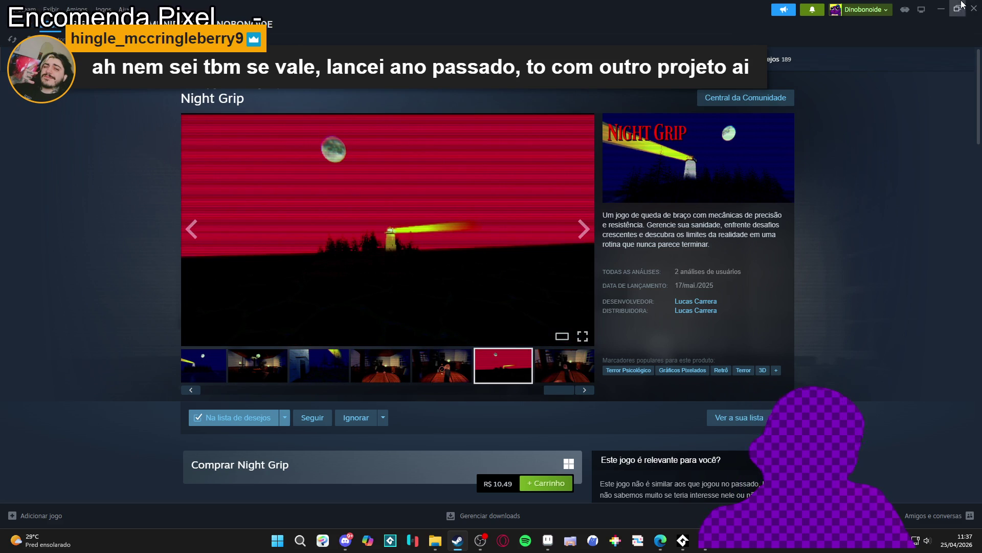
click(943, 9)
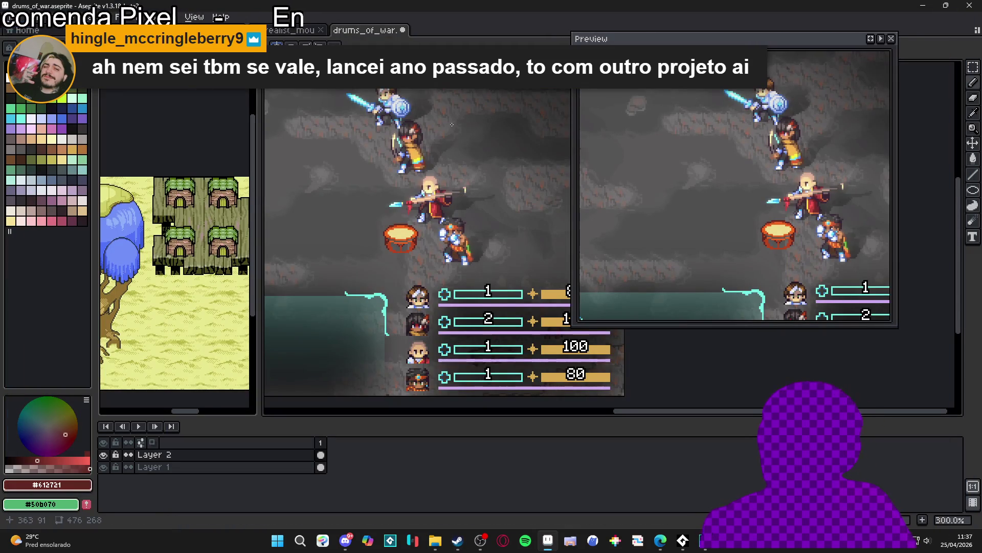
Zoom in on the drum and eyedrop its beige, then its orange colour
scroll(451, 220, up, 4)
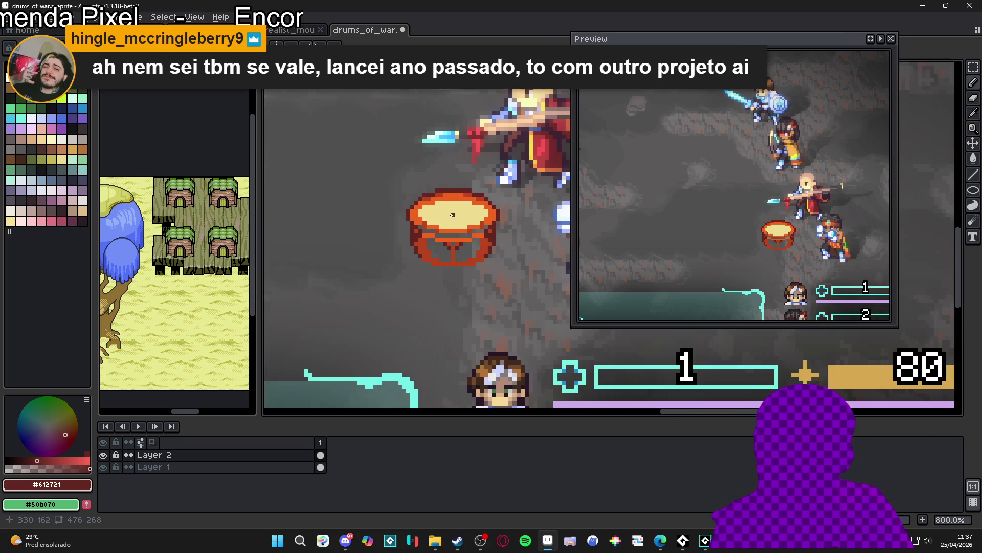
scroll(456, 217, up, 1)
alt+click(432, 206)
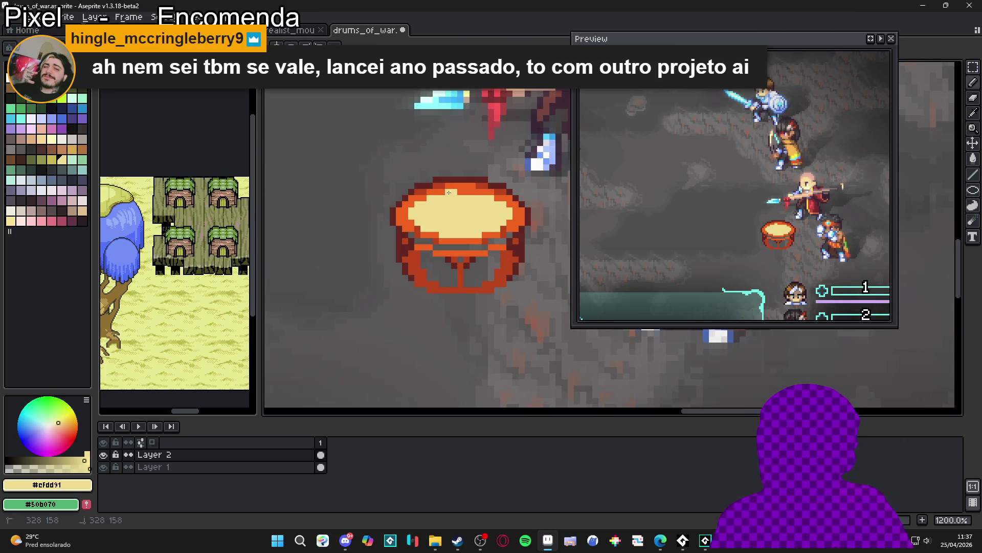
scroll(480, 237, down, 4)
scroll(480, 237, up, 4)
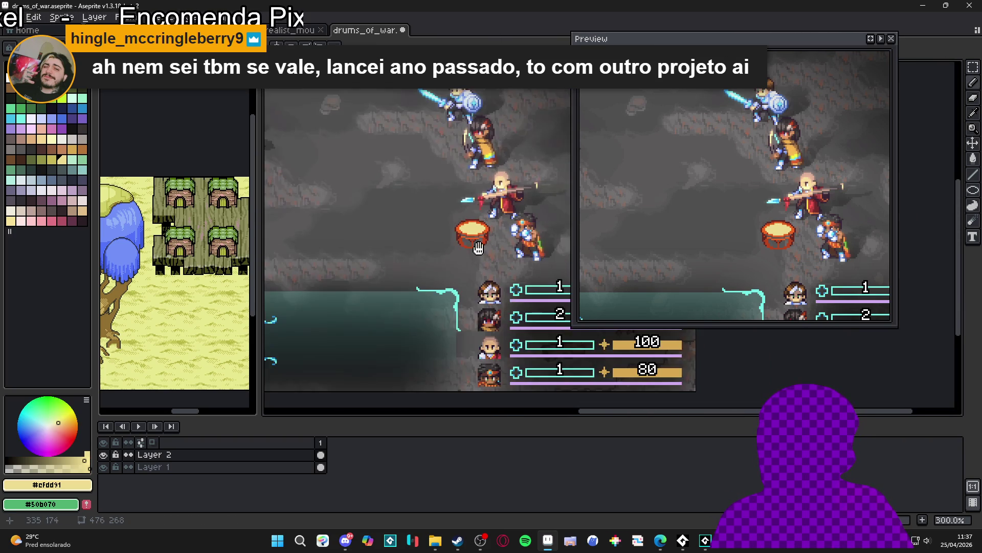
alt+click(458, 238)
Enable vertical symmetry, eyedrop #612721, and draw a mirrored row of dark pixels on the drum
key(s)
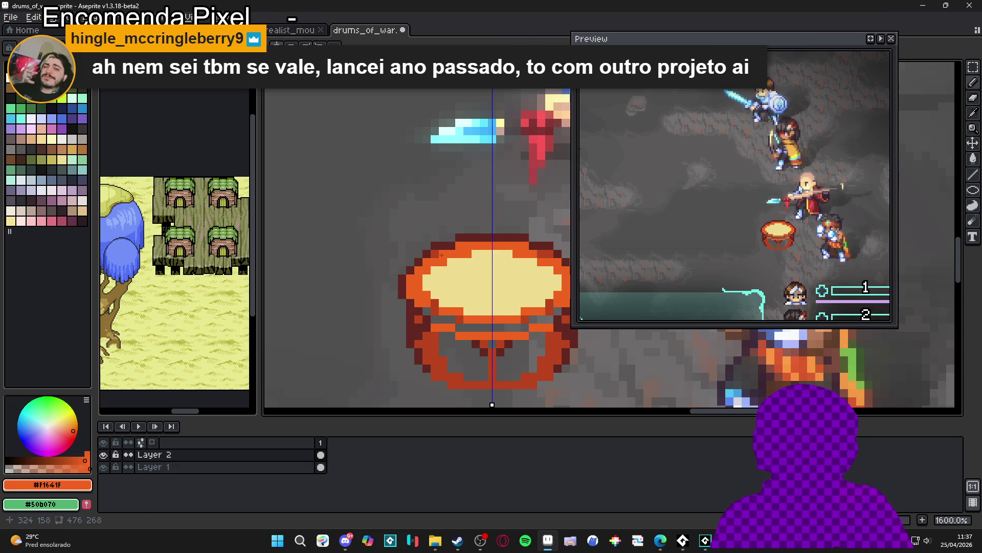
mouse_move(427, 264)
mouse_down()
mouse_move(420, 233)
mouse_move(407, 227)
mouse_up()
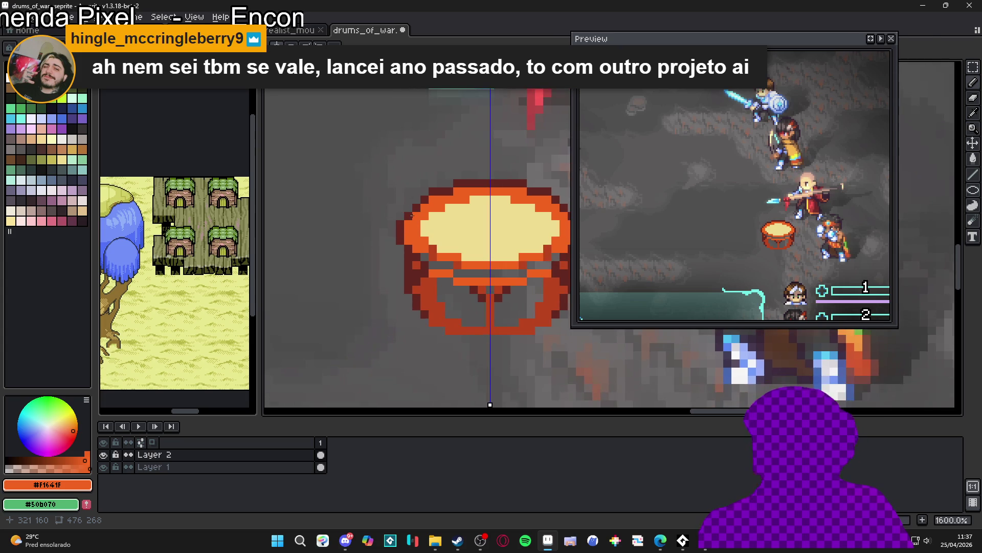
scroll(397, 237, up, 2)
alt+click(395, 208)
scroll(395, 208, down, 4)
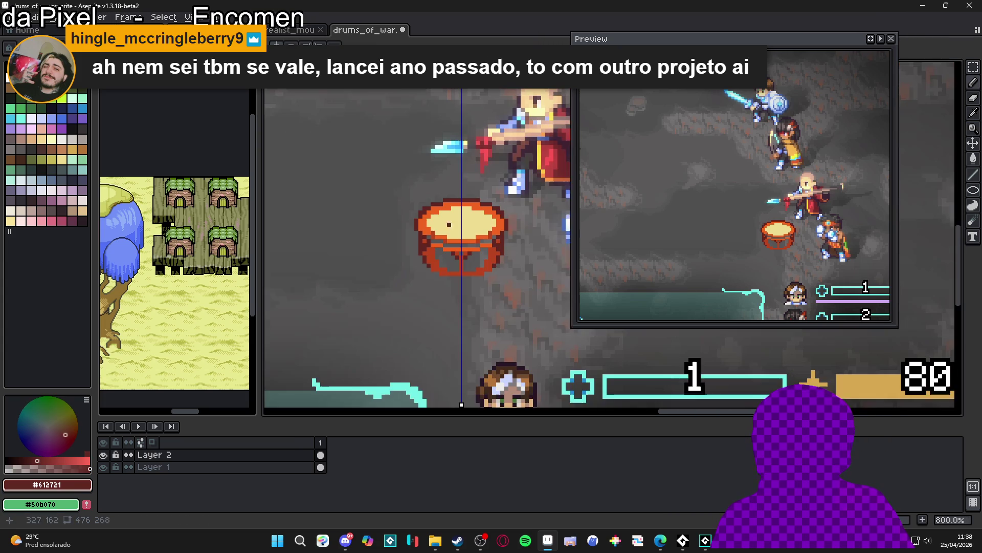
scroll(417, 206, down, 1)
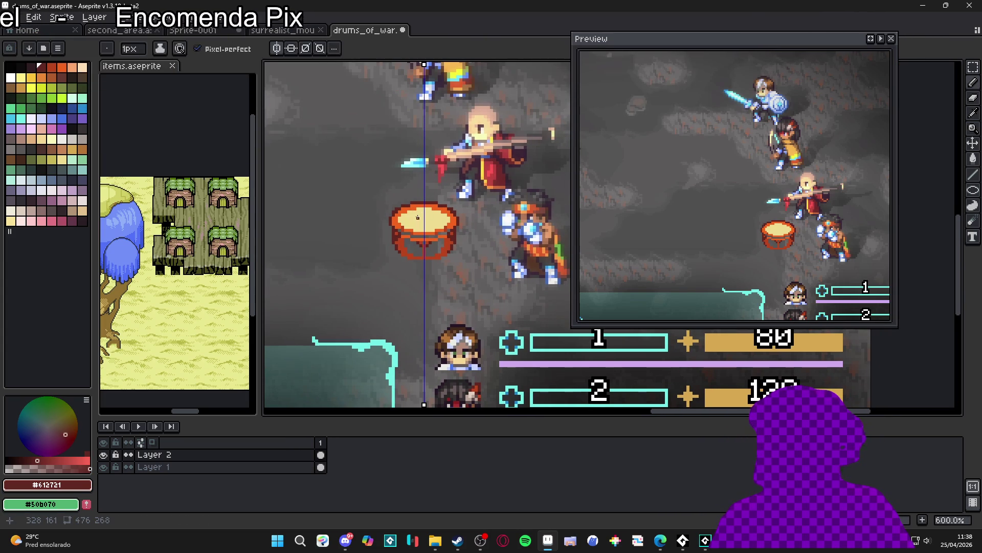
scroll(402, 236, up, 4)
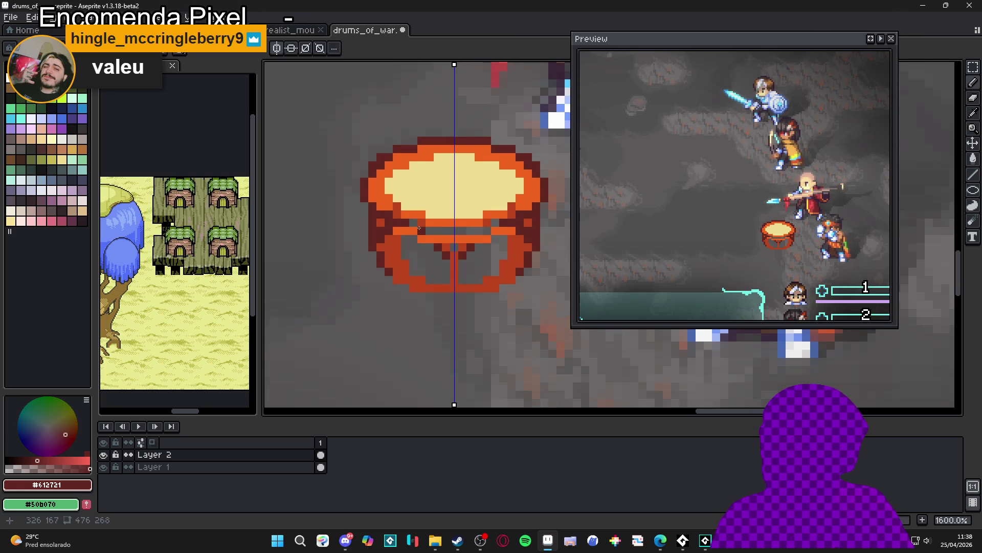
mouse_move(413, 240)
mouse_down()
mouse_move(392, 238)
mouse_move(435, 246)
mouse_up()
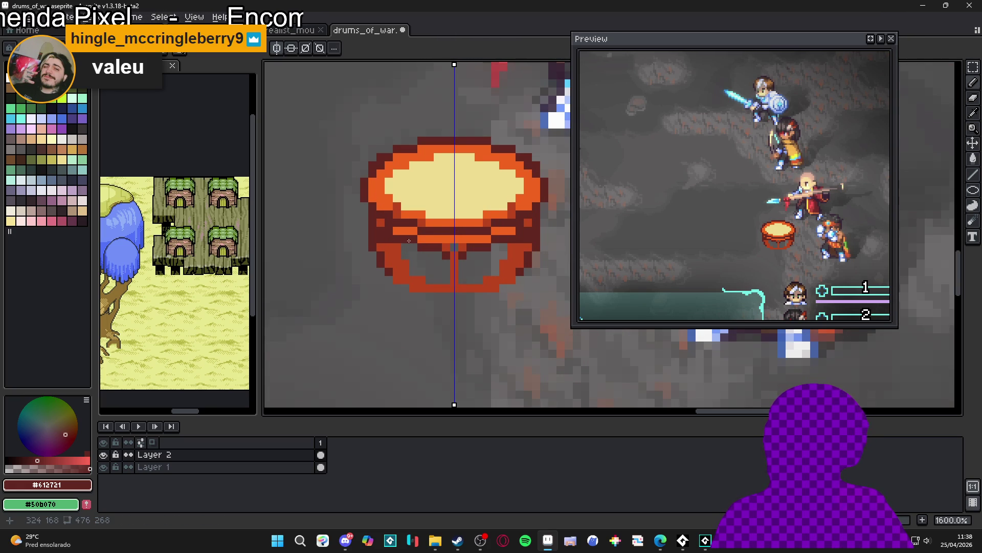
scroll(413, 271, down, 4)
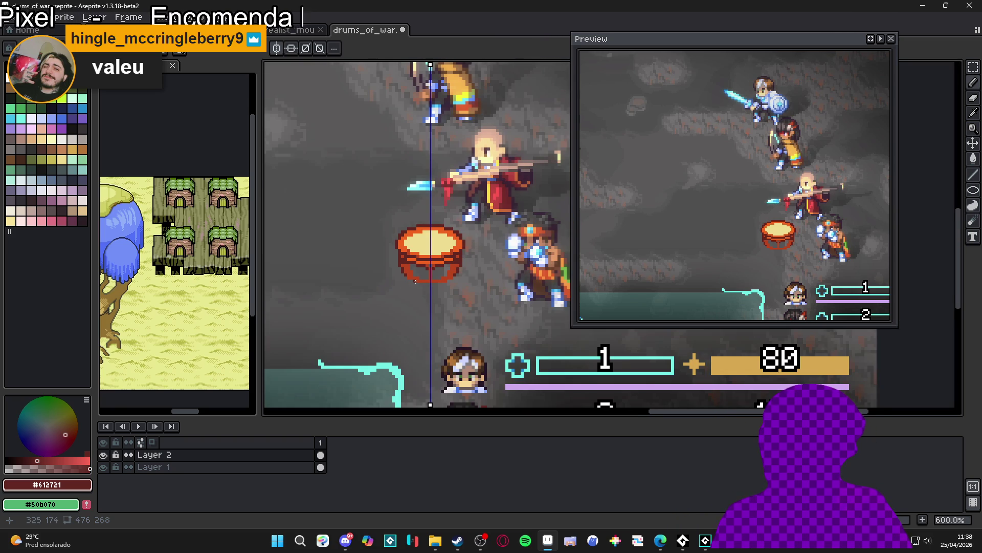
scroll(415, 281, down, 1)
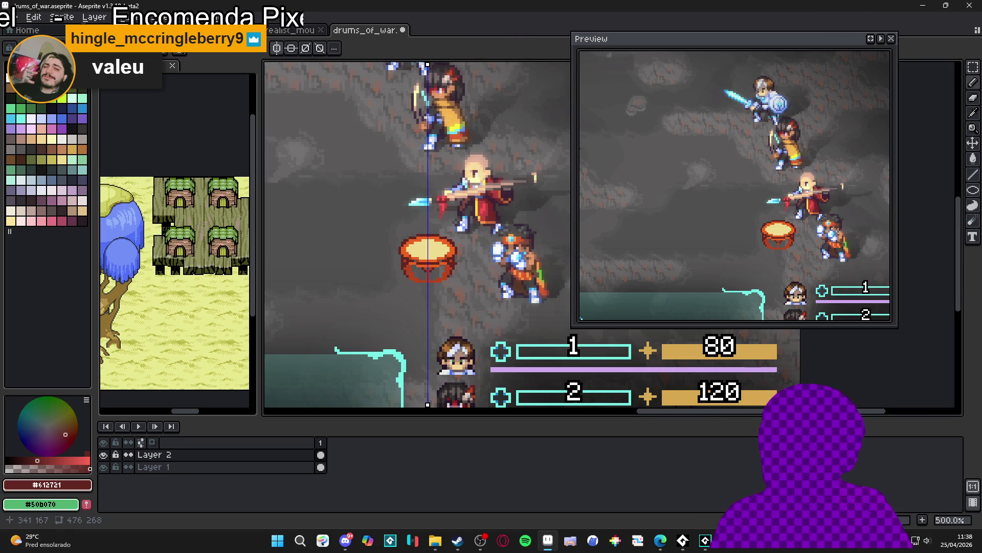
scroll(428, 267, down, 3)
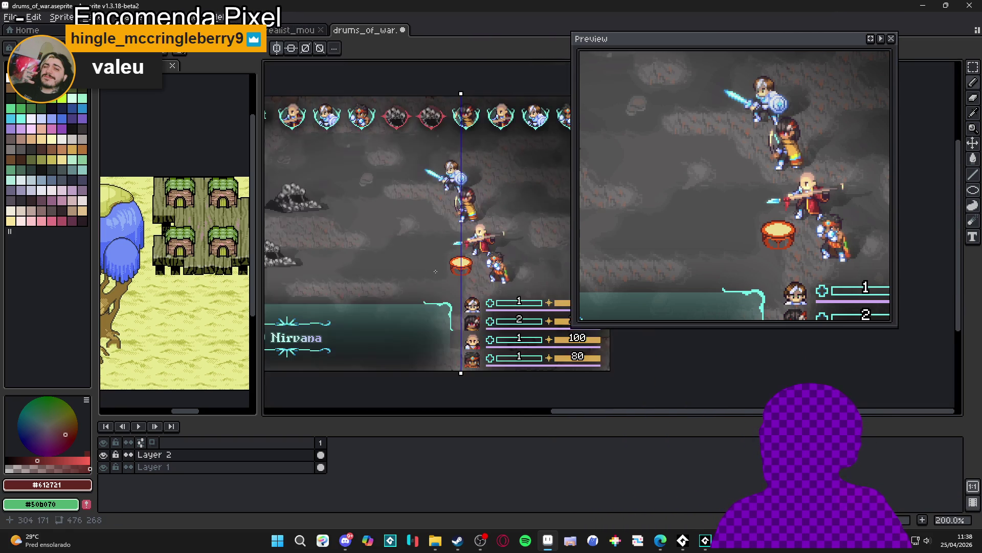
scroll(463, 269, up, 2)
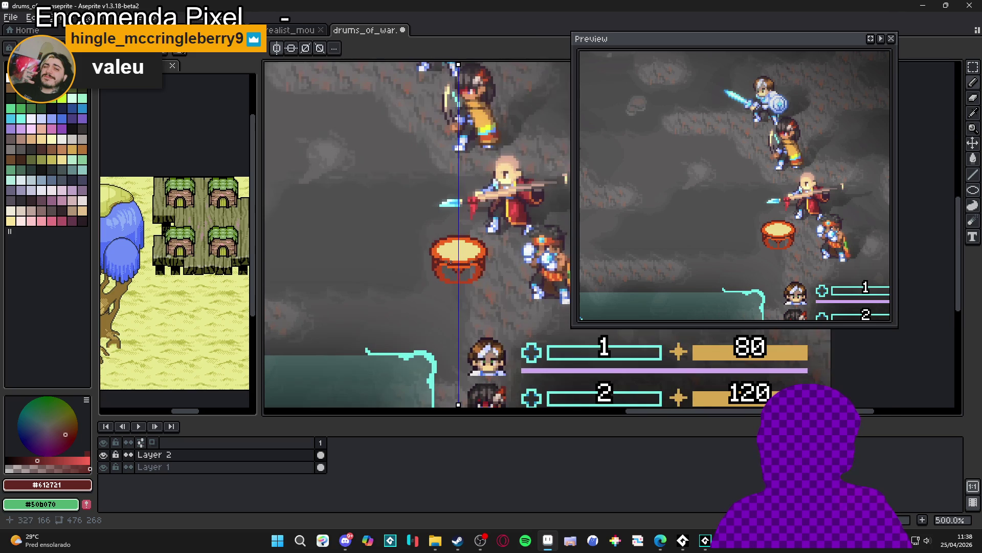
mouse_move(463, 270)
mouse_down()
mouse_move(409, 274)
mouse_move(428, 284)
mouse_up()
On Layer 2, move the drum left and up in the scene and commit its position
key(ctrl+d)
click(296, 454)
key(m)
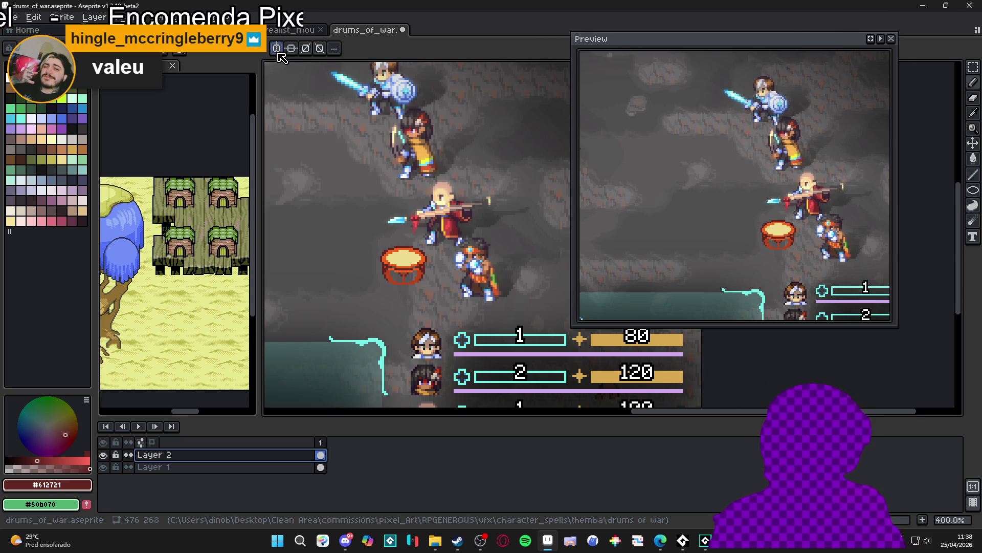
key(v)
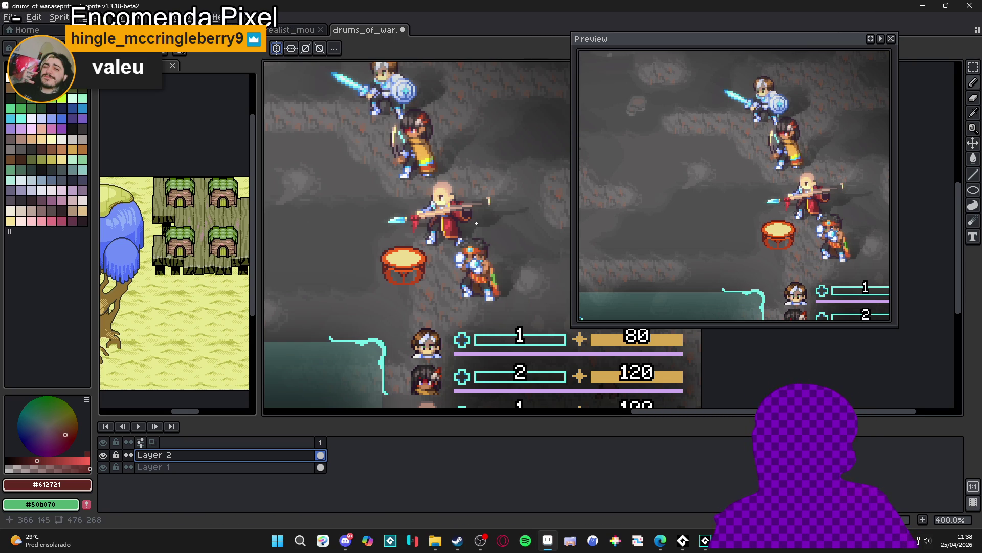
drag(459, 253, 589, 272)
click(533, 281)
mouse_move(543, 302)
mouse_down()
mouse_move(384, 301)
mouse_move(379, 248)
mouse_up()
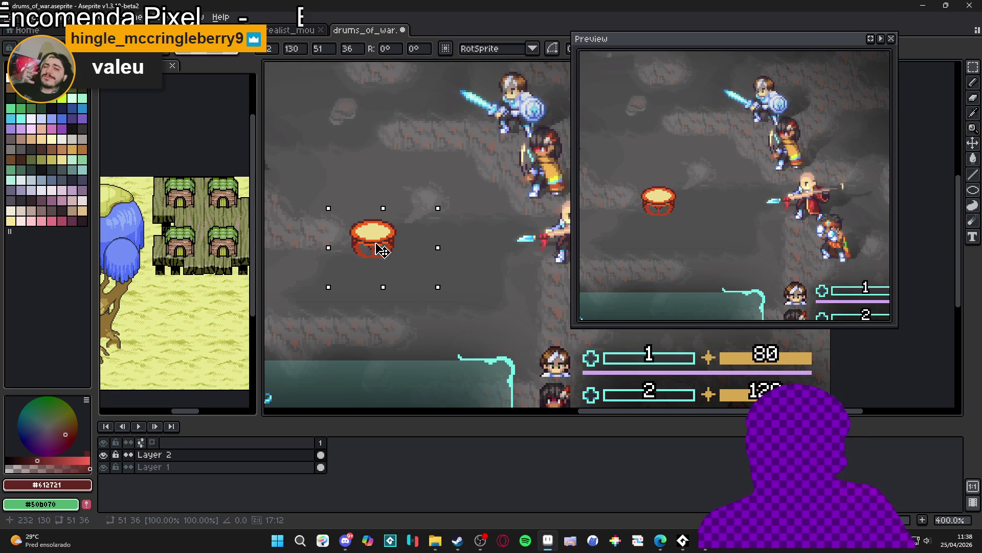
key(Return)
Reposition the preview window and pick pale yellow #cfdd91 with the Pencil
scroll(308, 310, down, 1)
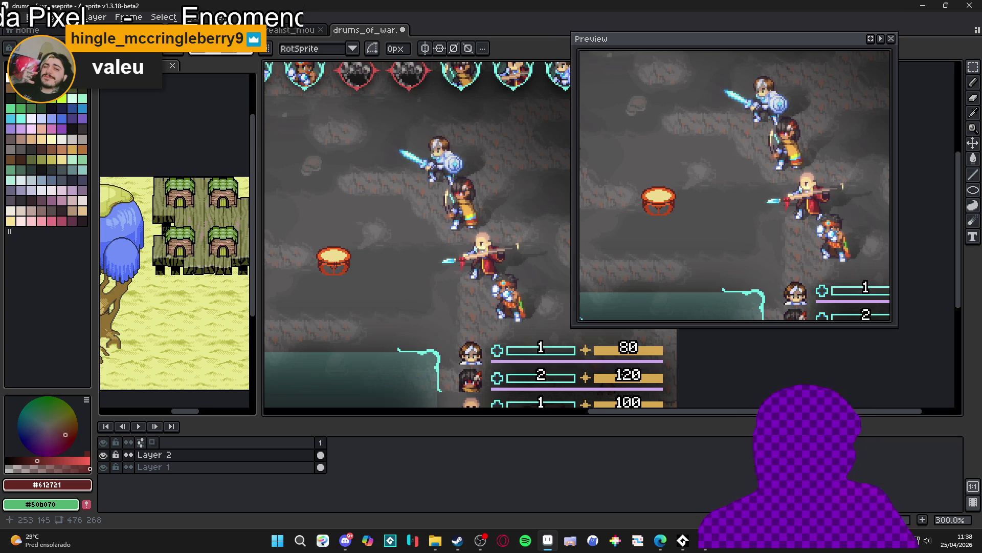
scroll(337, 267, up, 2)
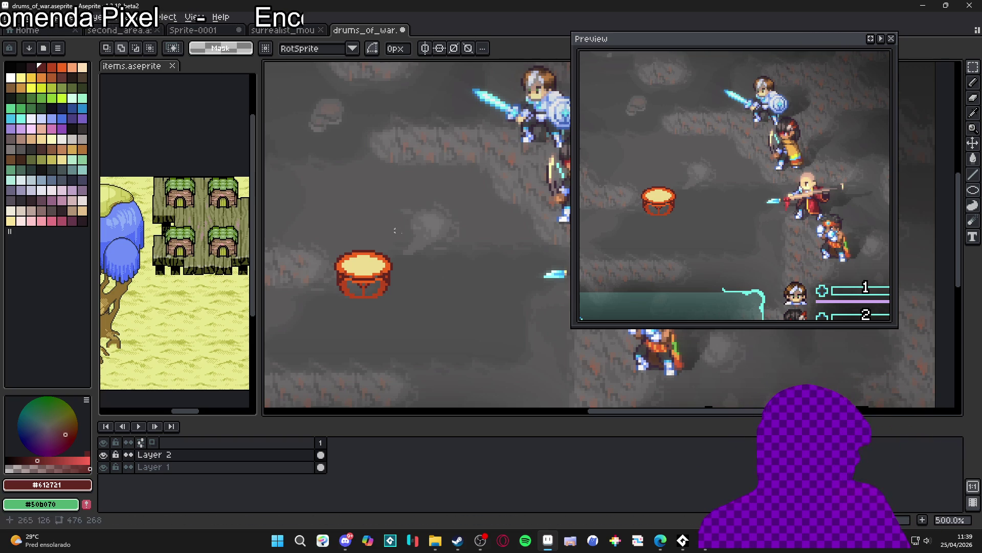
drag(374, 255, 399, 261)
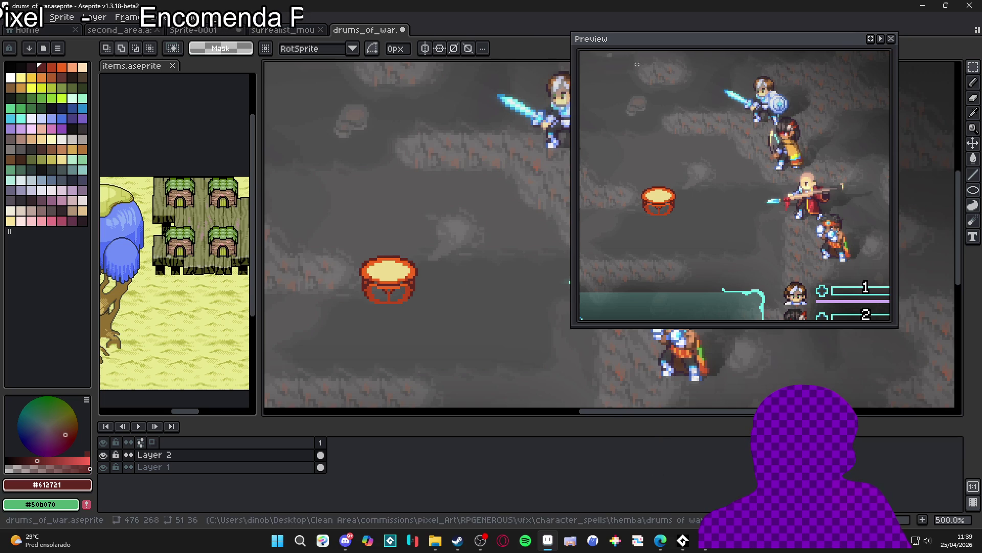
drag(814, 46, 853, 71)
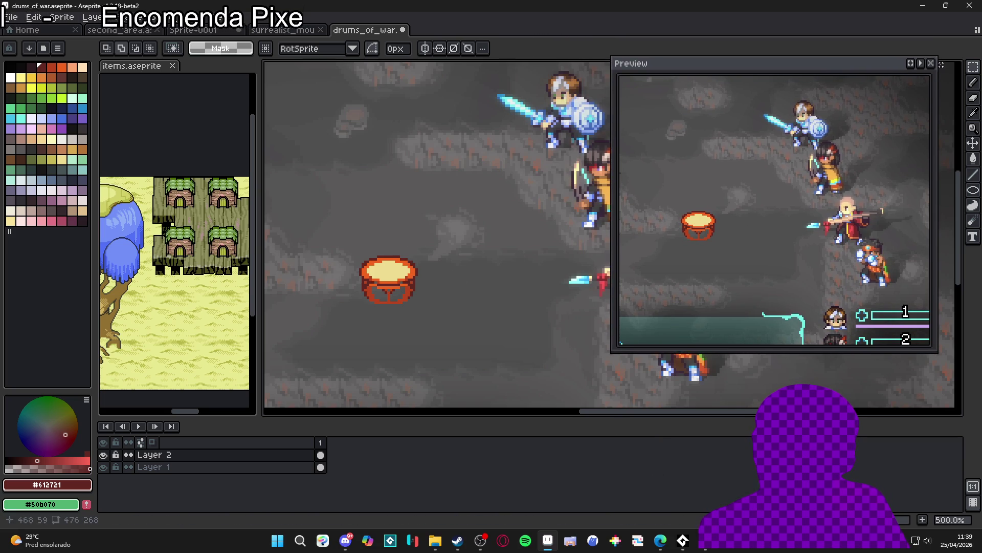
drag(339, 296, 364, 305)
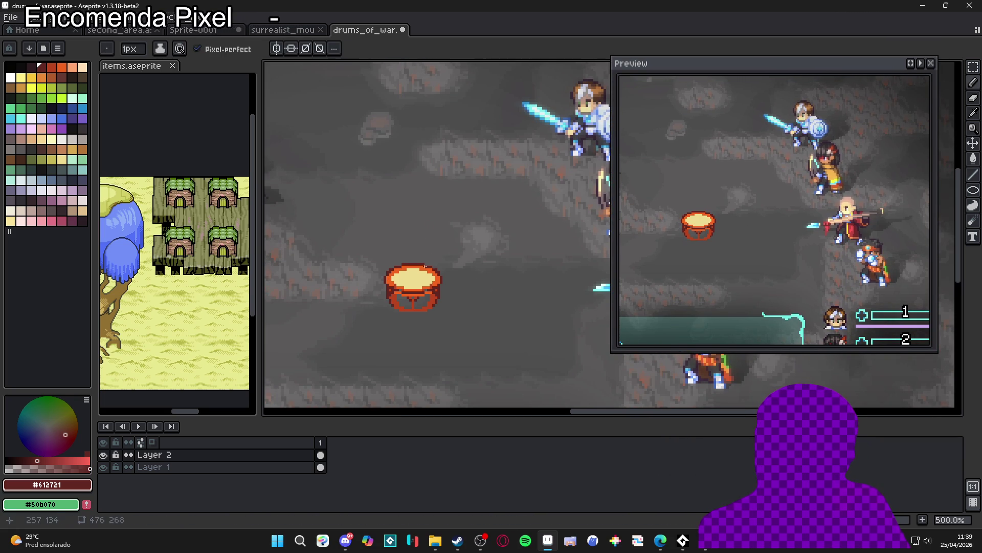
key(b)
alt+click(409, 276)
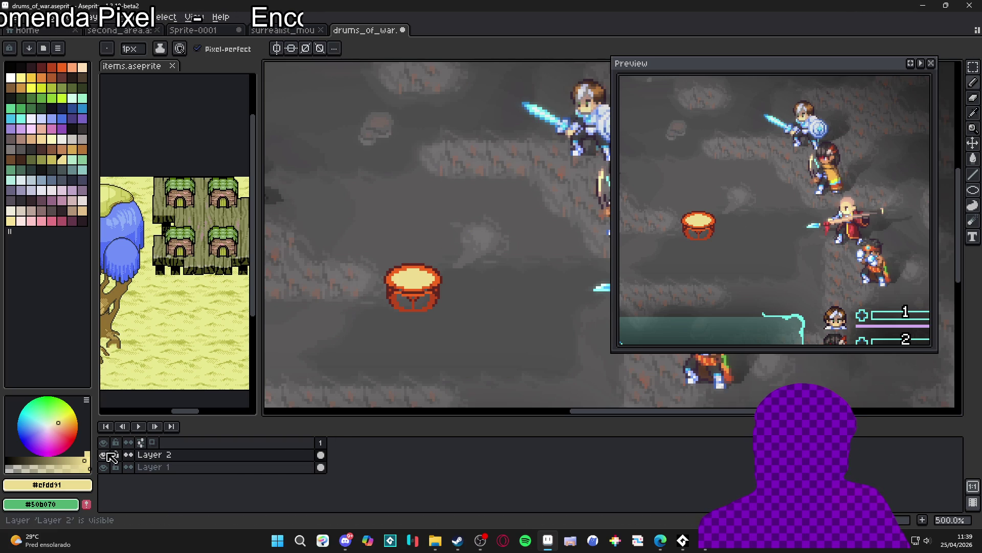
Rename Layer 2 to 'drum'
double_click(186, 456)
text(drum)
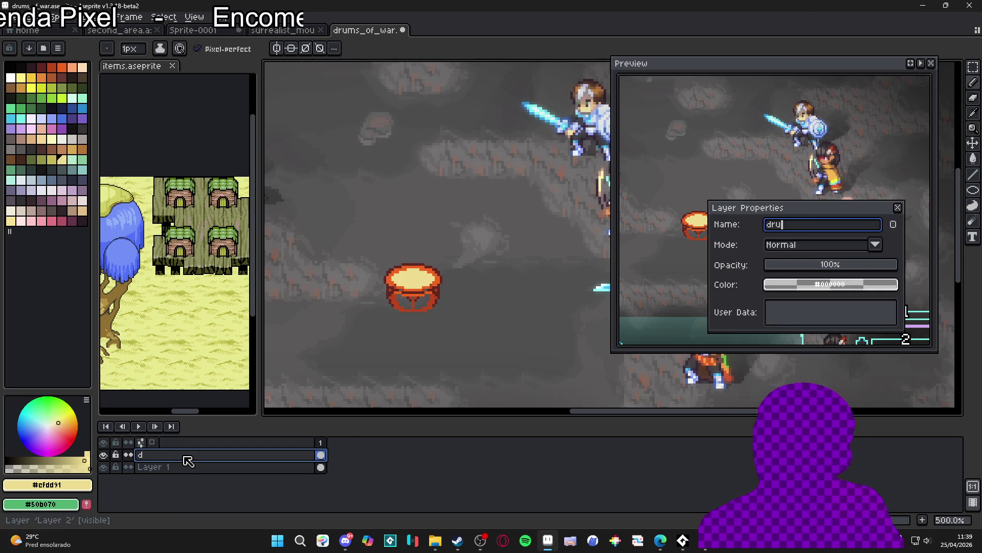
key(Return)
Add a new layer above it named 'stick'
key(shift+n)
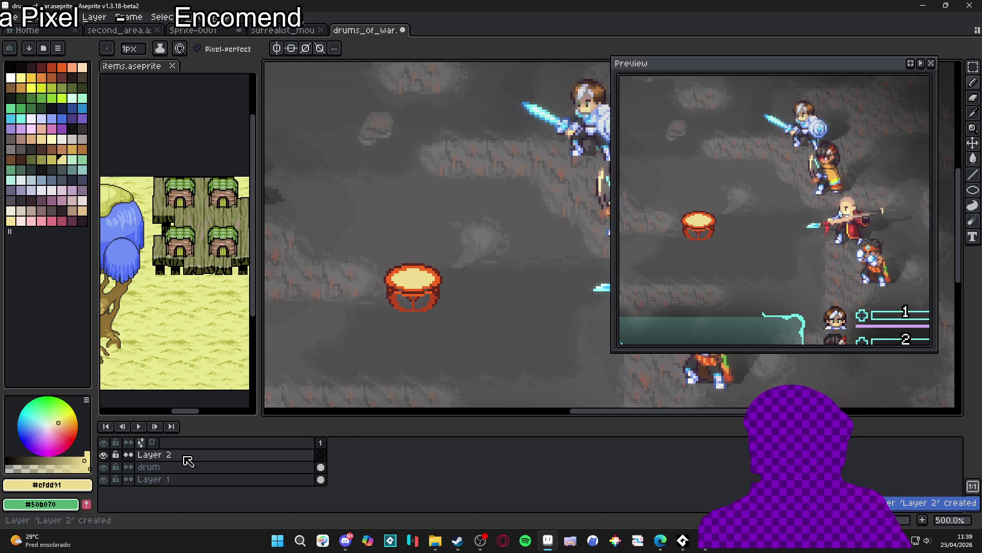
double_click(188, 461)
text(stick)
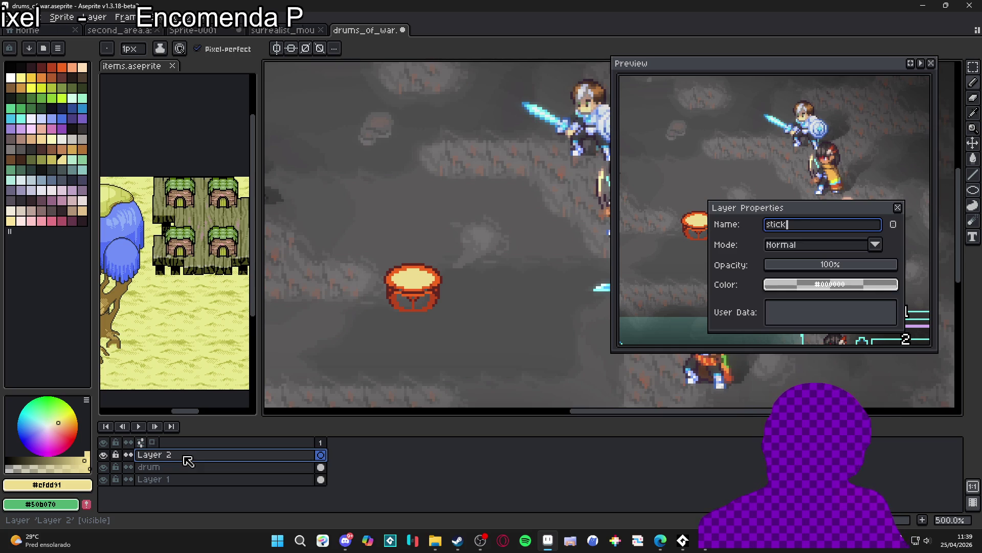
key(Return)
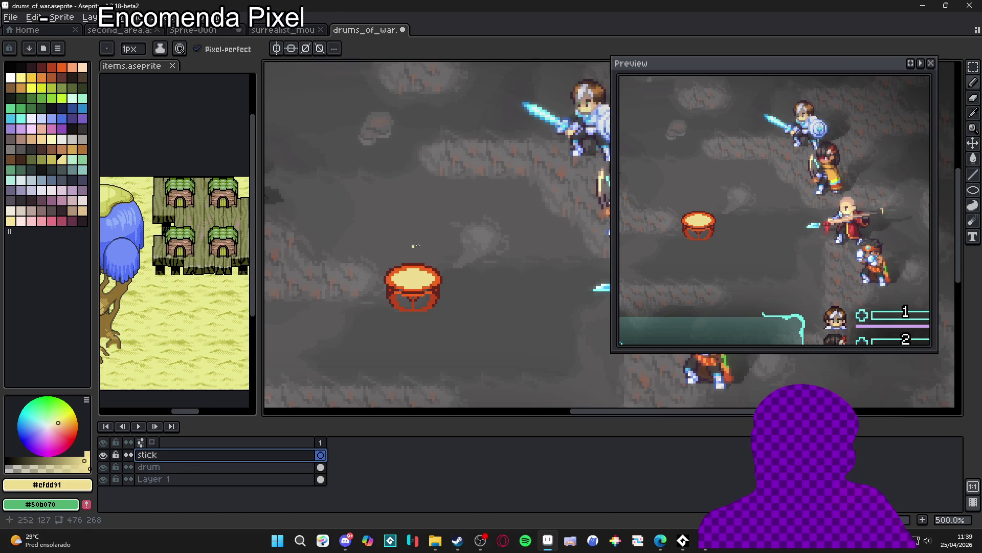
scroll(441, 238, up, 1)
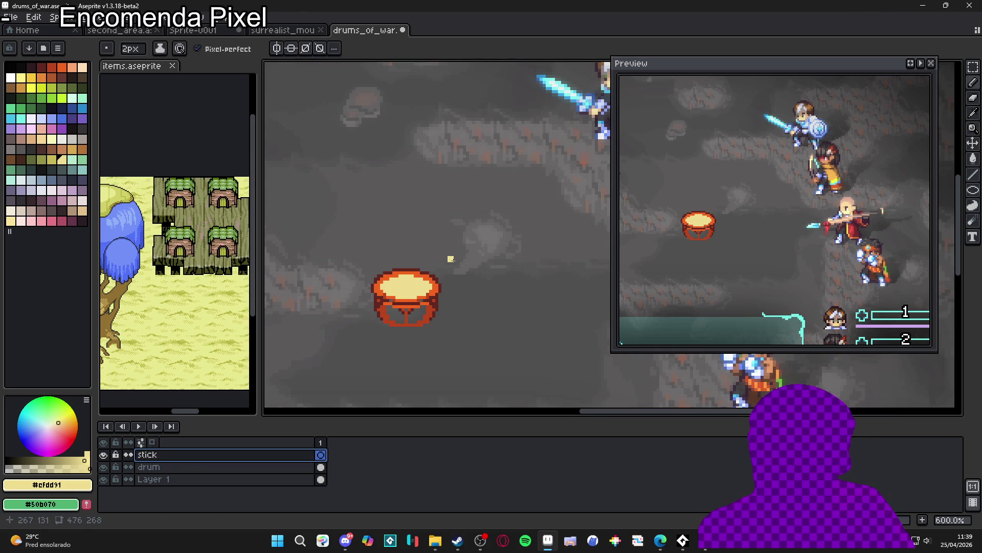
Draw a pale yellow diagonal drumstick and outline its edge in 1px dark red #612721
scroll(450, 262, up, 1)
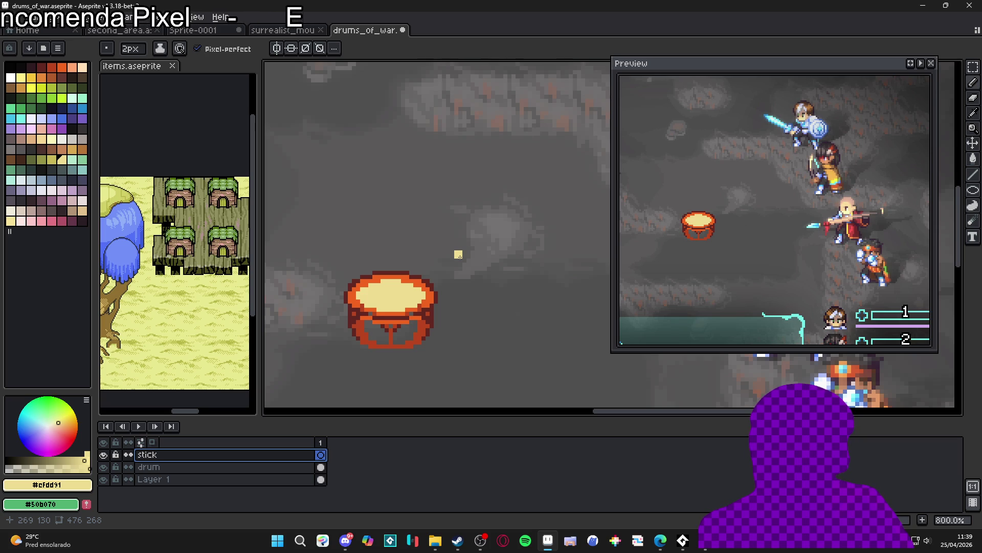
mouse_move(458, 254)
mouse_down()
mouse_move(435, 180)
mouse_move(430, 192)
mouse_up()
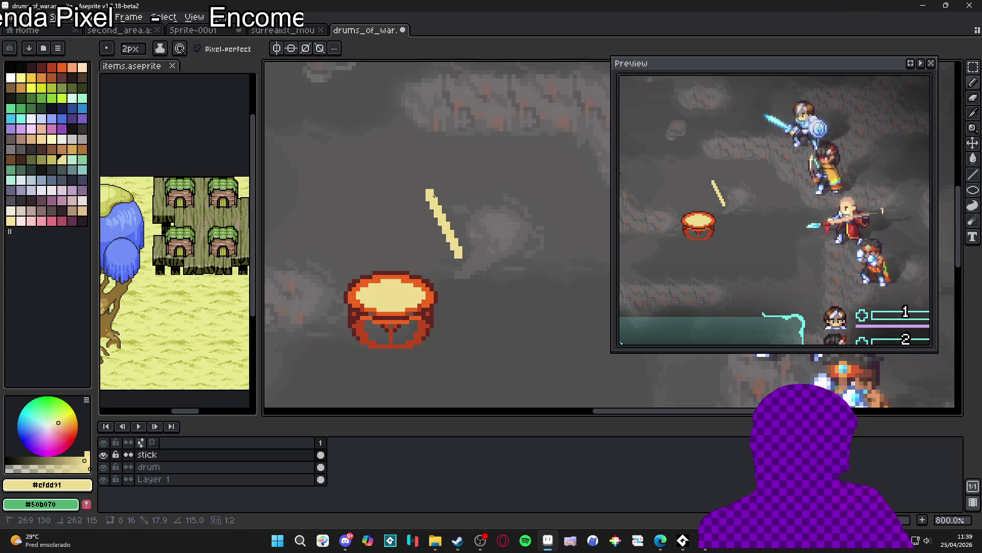
alt+click(436, 291)
key(minus)
scroll(424, 210, up, 3)
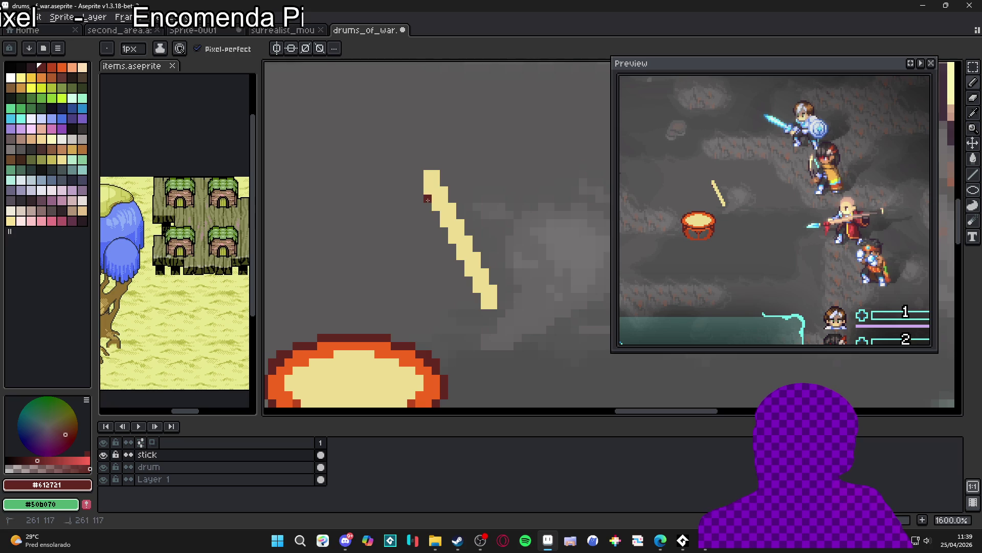
scroll(428, 204, down, 3)
mouse_move(434, 216)
mouse_down()
mouse_move(454, 270)
mouse_move(471, 267)
mouse_move(470, 234)
mouse_move(418, 125)
mouse_move(390, 123)
mouse_move(390, 145)
mouse_up()
scroll(455, 268, up, 4)
scroll(410, 160, down, 1)
scroll(407, 163, up, 1)
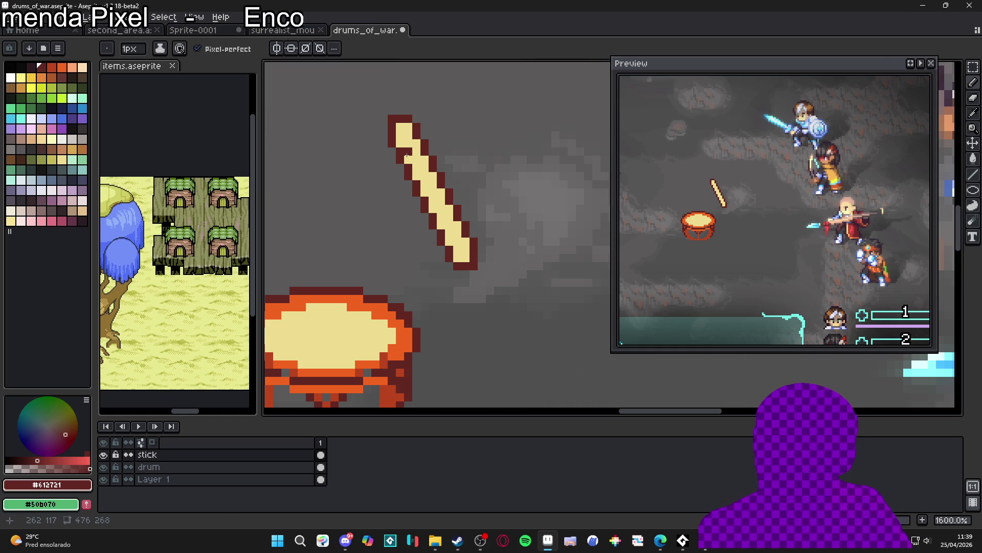
scroll(407, 157, down, 4)
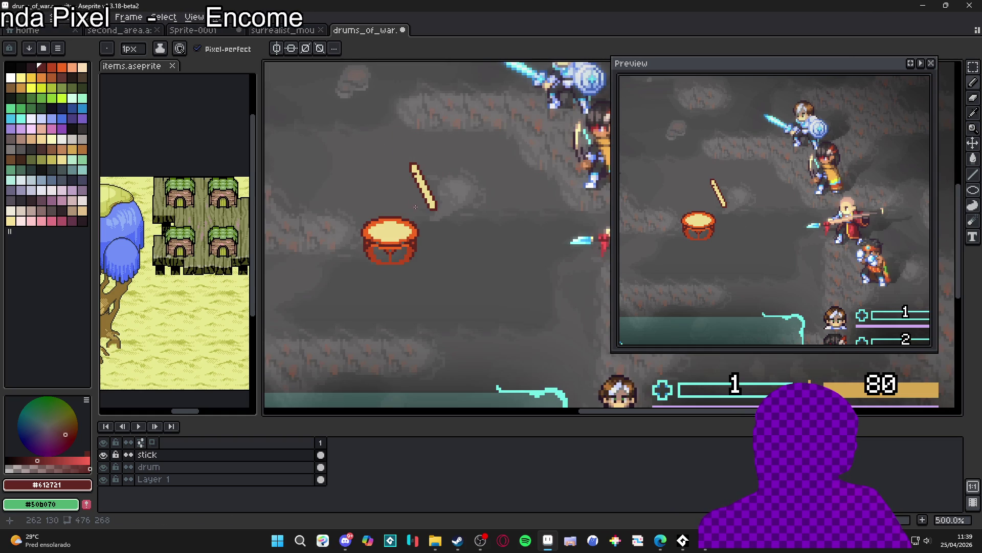
scroll(417, 207, up, 1)
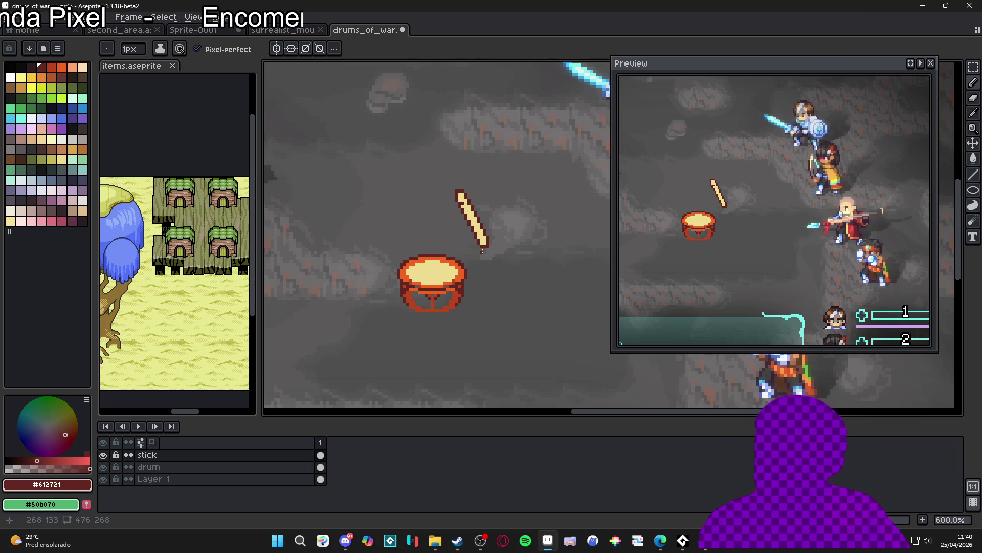
scroll(483, 246, up, 1)
Move the stick down and left toward the drum, then add a second frame
key(v)
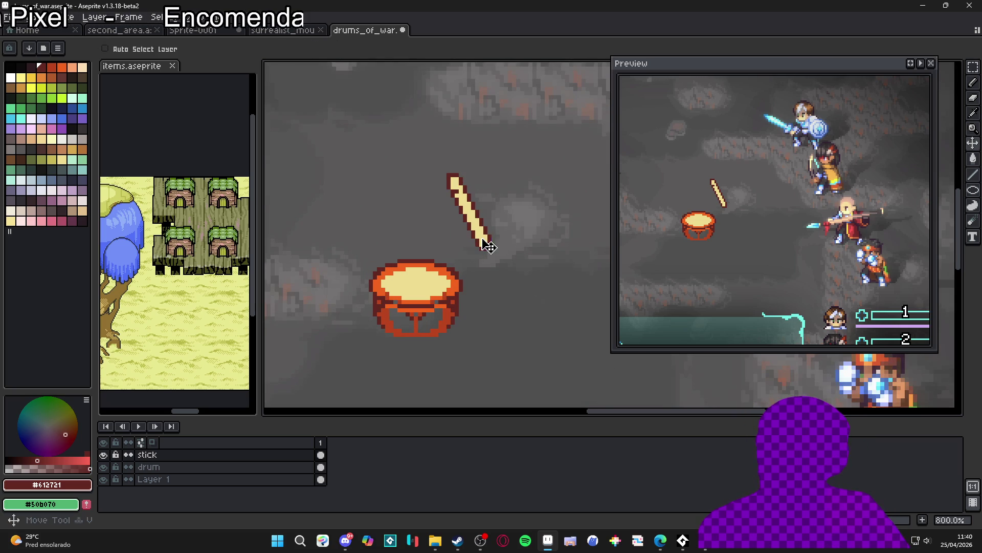
click(451, 177)
mouse_move(511, 244)
mouse_down()
mouse_move(478, 237)
mouse_move(483, 248)
mouse_up()
key(ctrl+d)
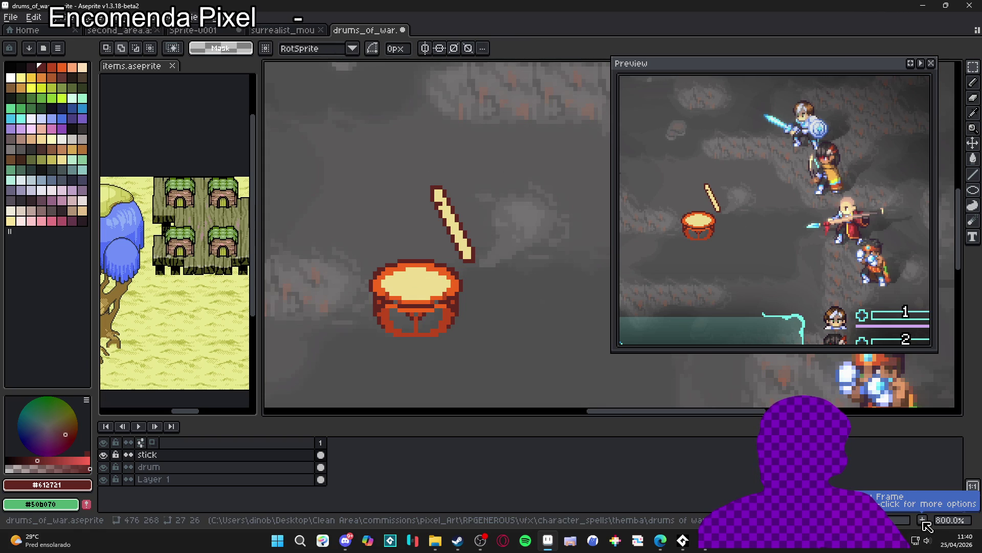
click(923, 521)
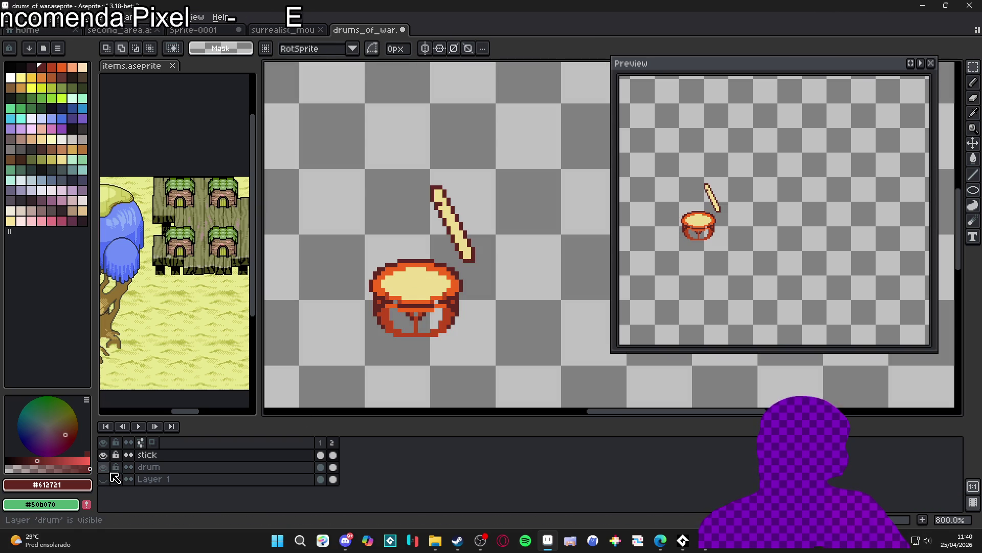
Hide the Layer 1 background scene, undoing a trial erase of the stick
click(103, 479)
key(v)
key(e)
drag(434, 167, 508, 284)
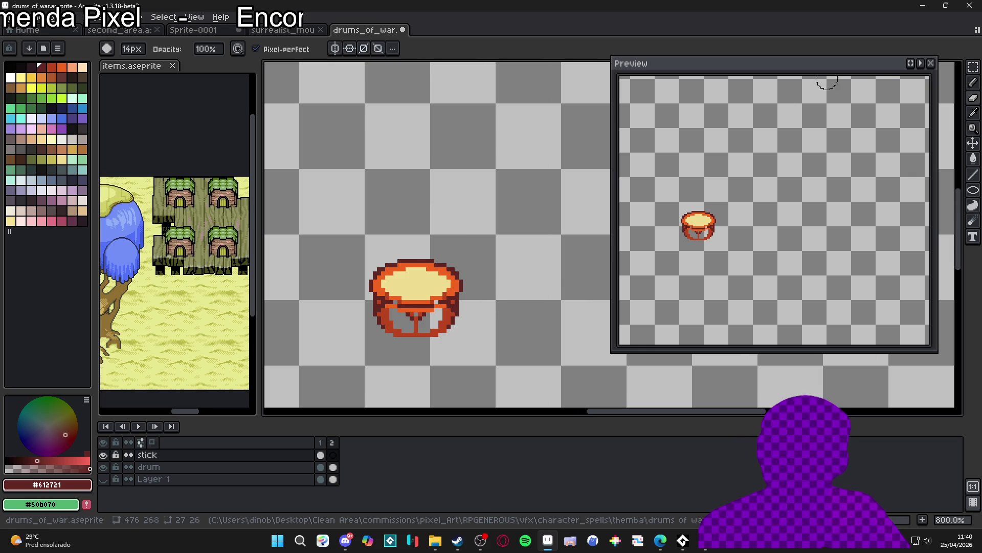
key(b)
key(ctrl+z)
Set frames 1 and 2 to a 100 ms duration and go to frame 2
click(185, 17)
mouse_move(165, 16)
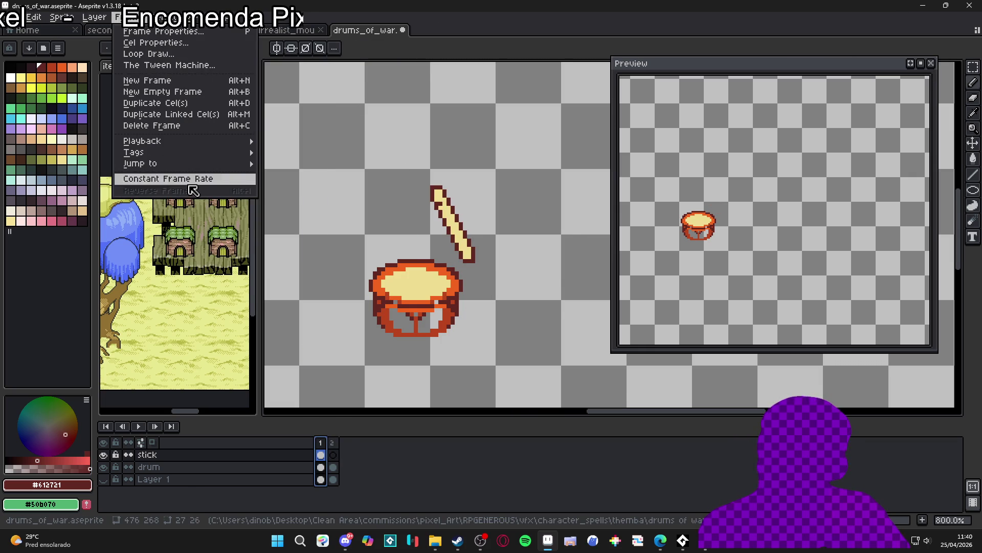
click(195, 180)
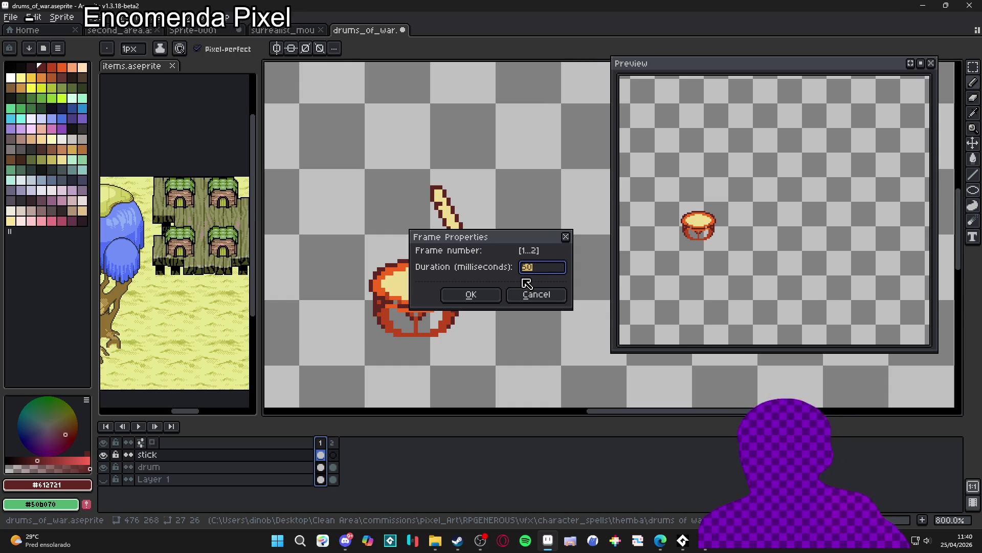
text(100)
key(Return)
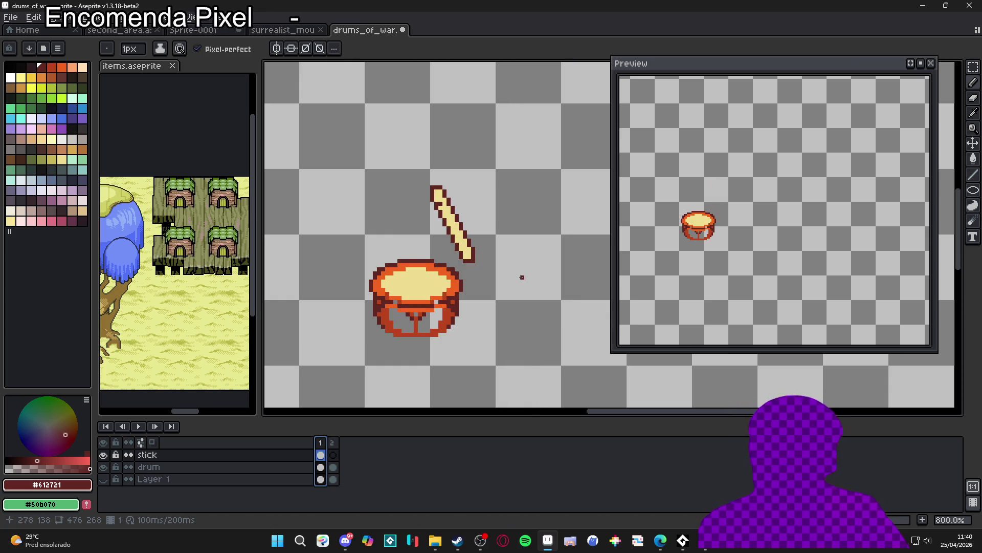
click(333, 455)
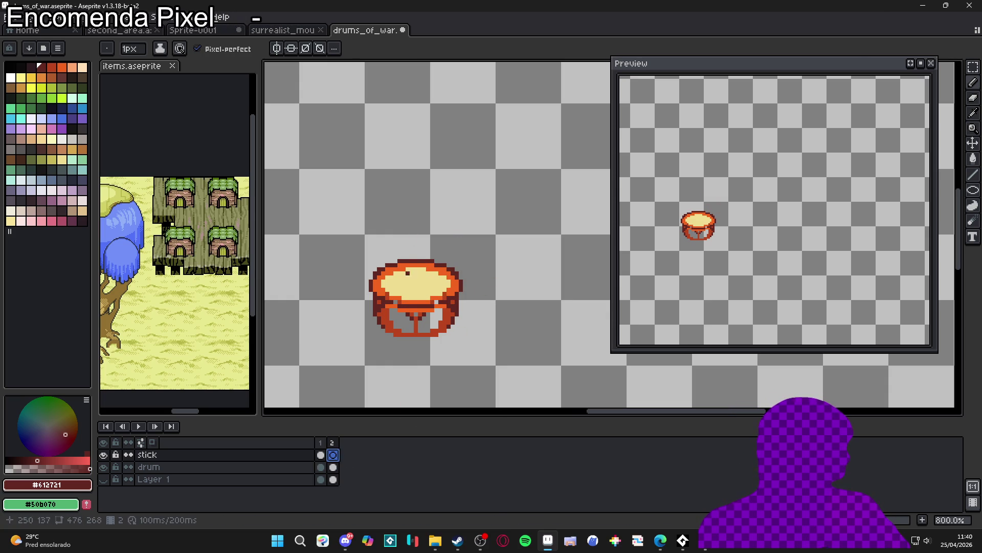
Turn on onion skin to see frame 1's stick and pick pale yellow #cfdd91
click(141, 442)
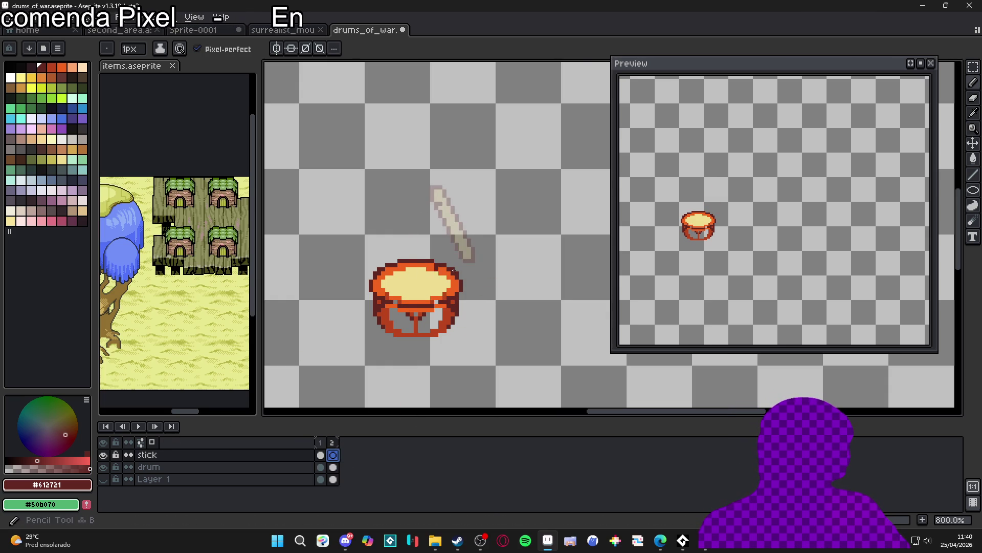
click(62, 160)
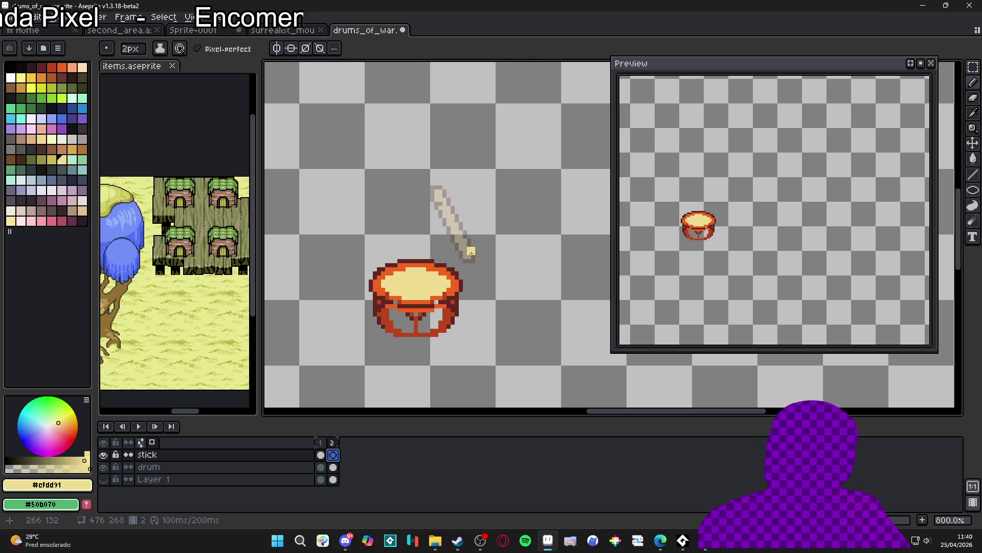
scroll(470, 254, up, 1)
scroll(467, 256, down, 1)
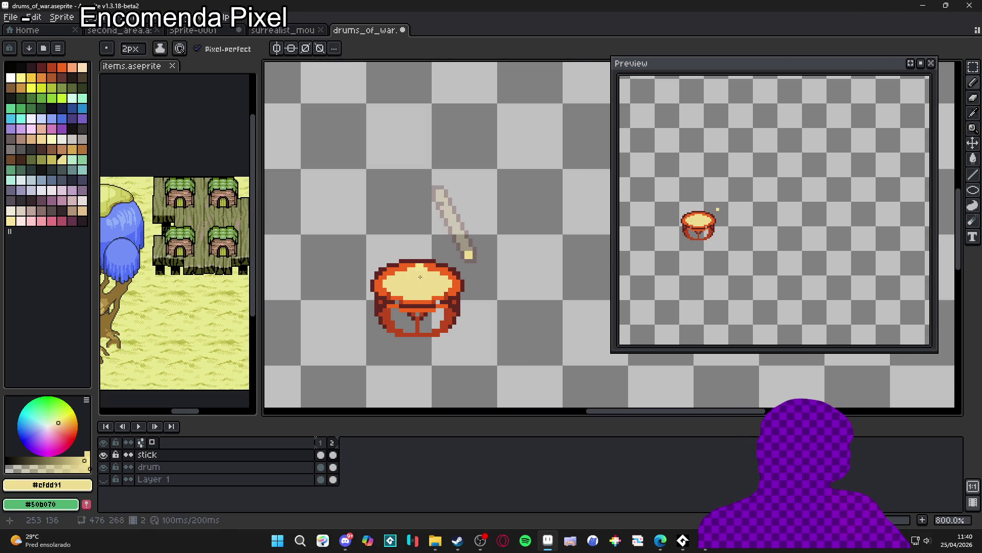
Select the stick on frame 2, tilt it about 0.2° with RotSprite and lower it one pixel
key(v)
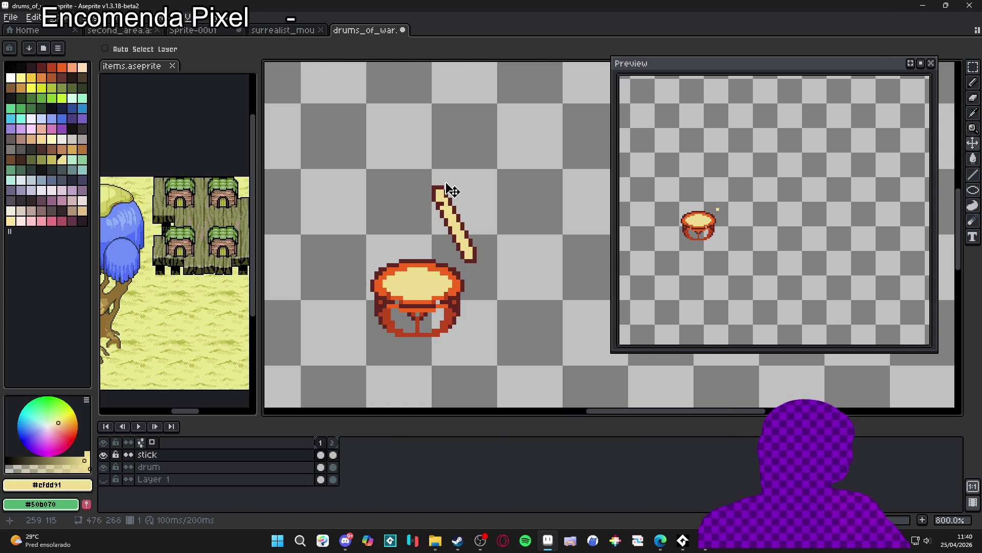
key(m)
drag(430, 179, 487, 240)
scroll(475, 274, up, 1)
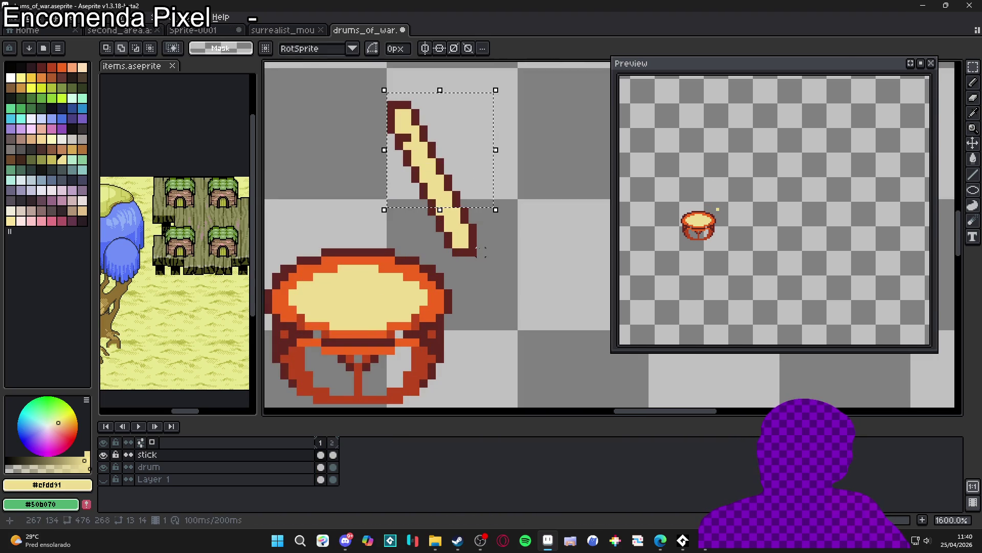
key(ctrl+d)
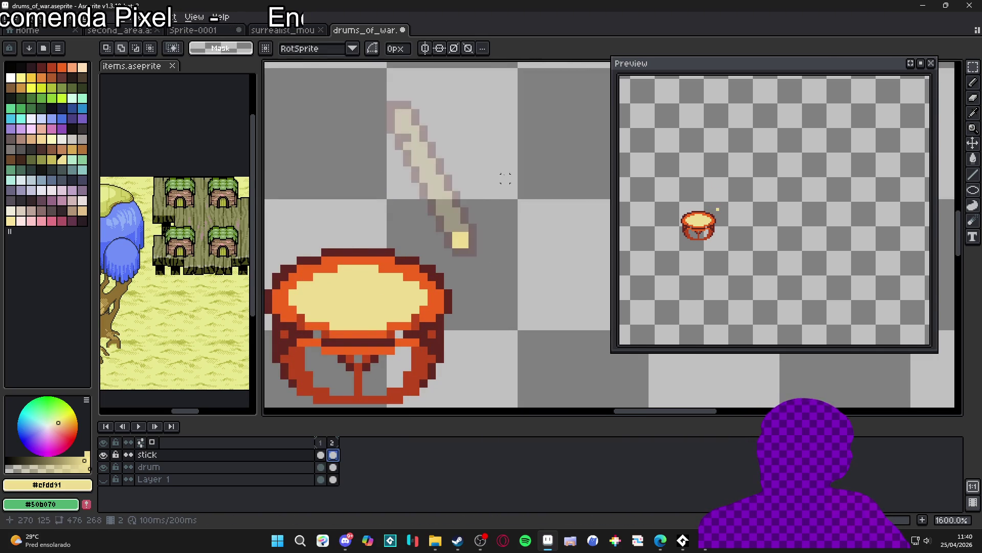
scroll(486, 228, down, 3)
key(ctrl+shift+d)
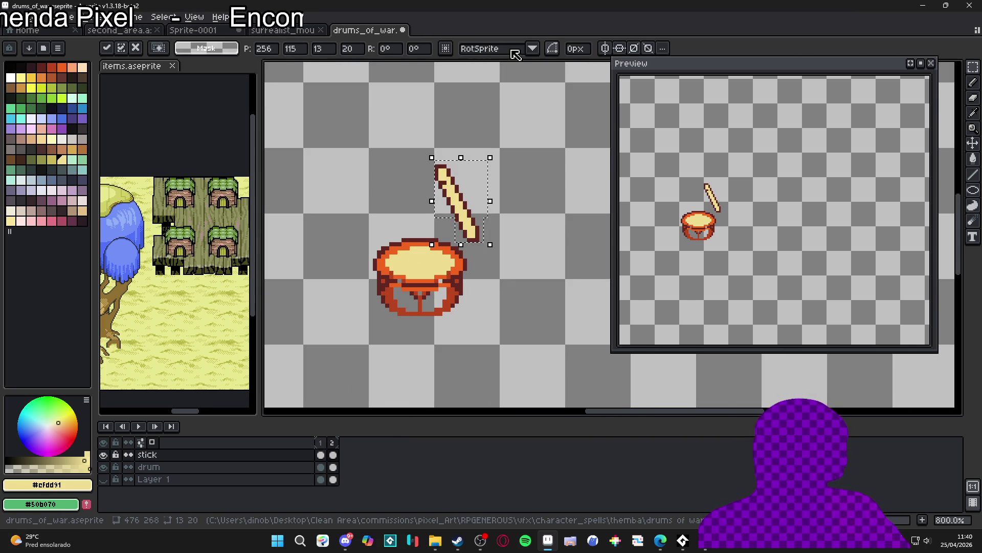
drag(500, 154, 506, 162)
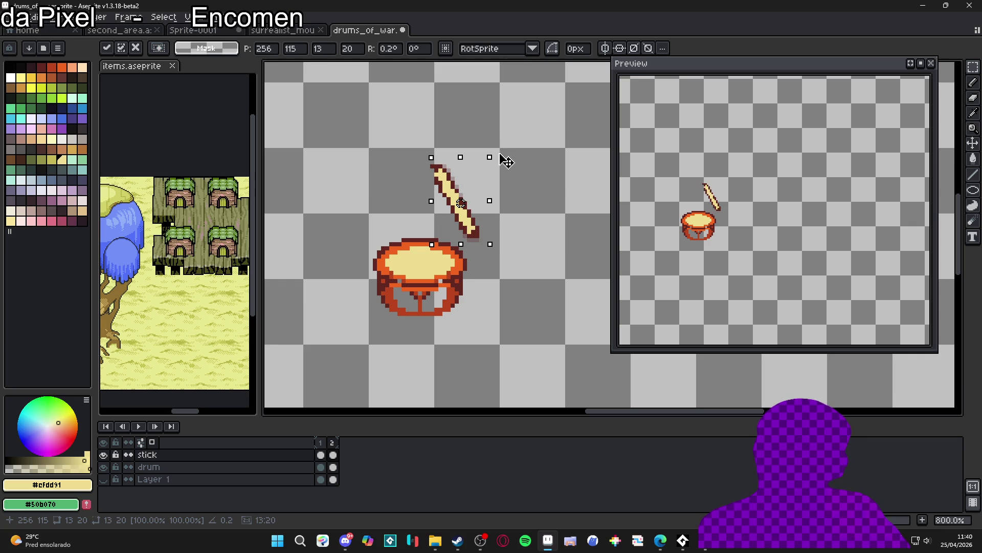
key(Down)
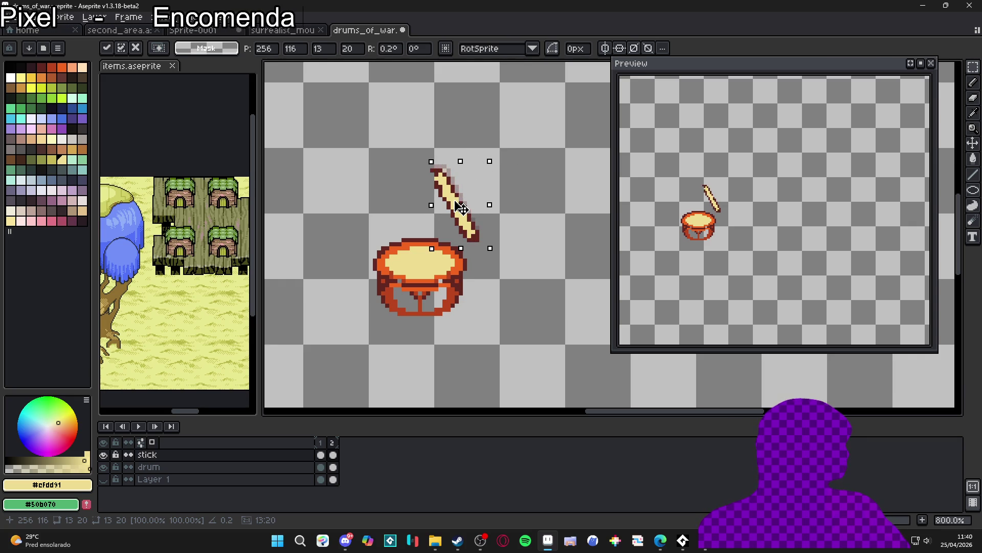
key(b)
scroll(461, 208, up, 5)
alt+click(402, 193)
Fix the dark outline pixels at the top of the tilted stick, repainting one neighbour cream
click(403, 180)
key(ctrl+z)
key(b)
click(405, 189)
click(406, 176)
alt+click(427, 194)
click(418, 177)
Correct a pixel near the stick's bottom tip using the dark outline and cream colours
scroll(431, 213, down, 2)
scroll(440, 220, up, 2)
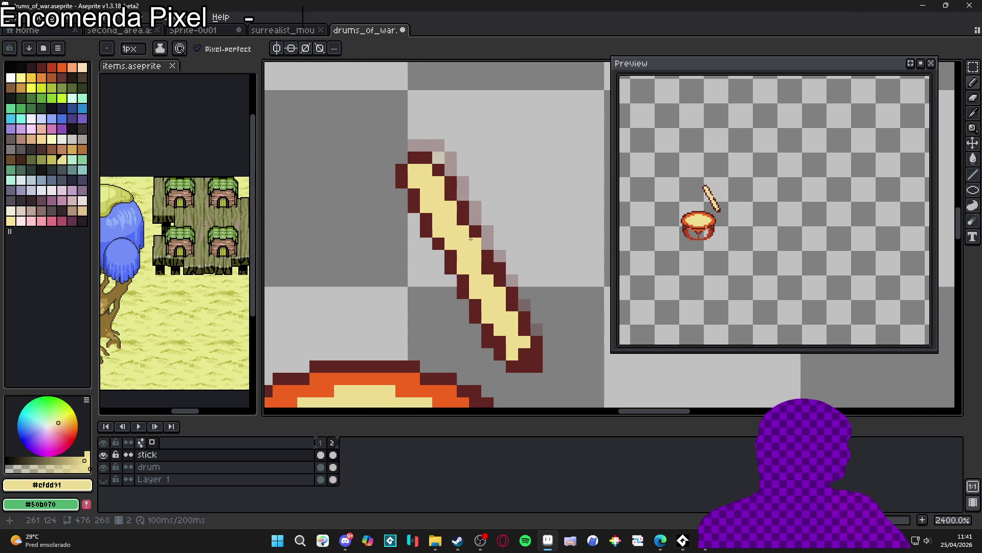
alt+click(476, 229)
key(alt)
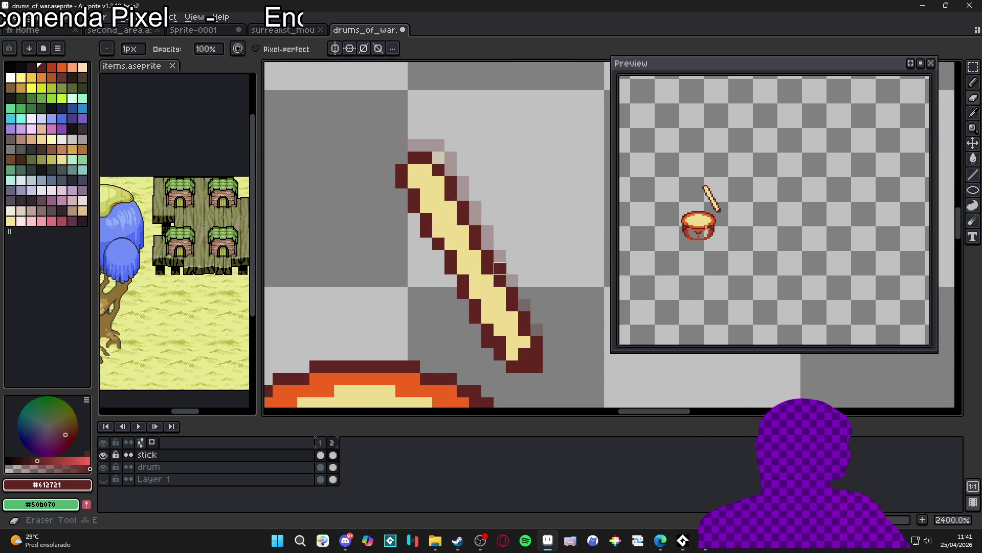
click(525, 341)
alt+click(522, 350)
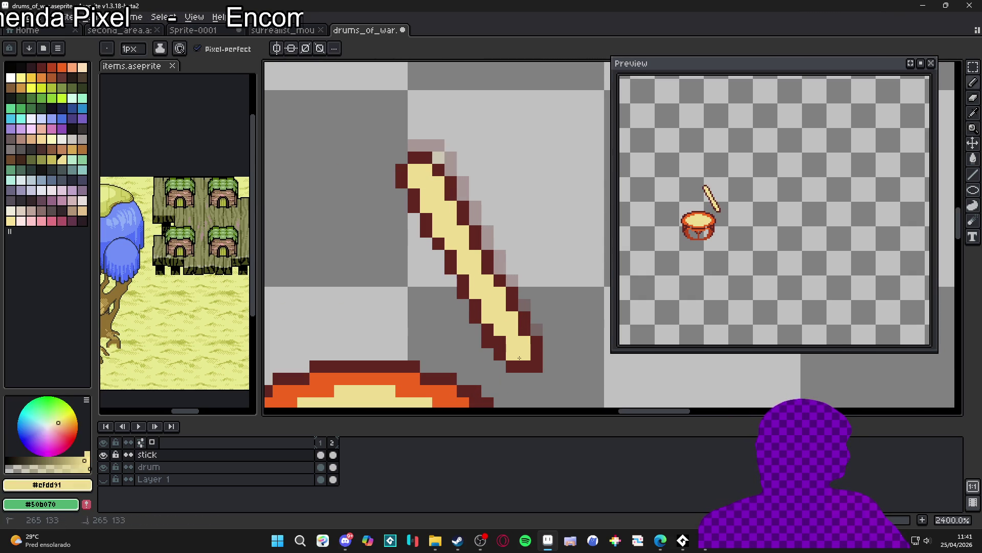
scroll(518, 367, down, 4)
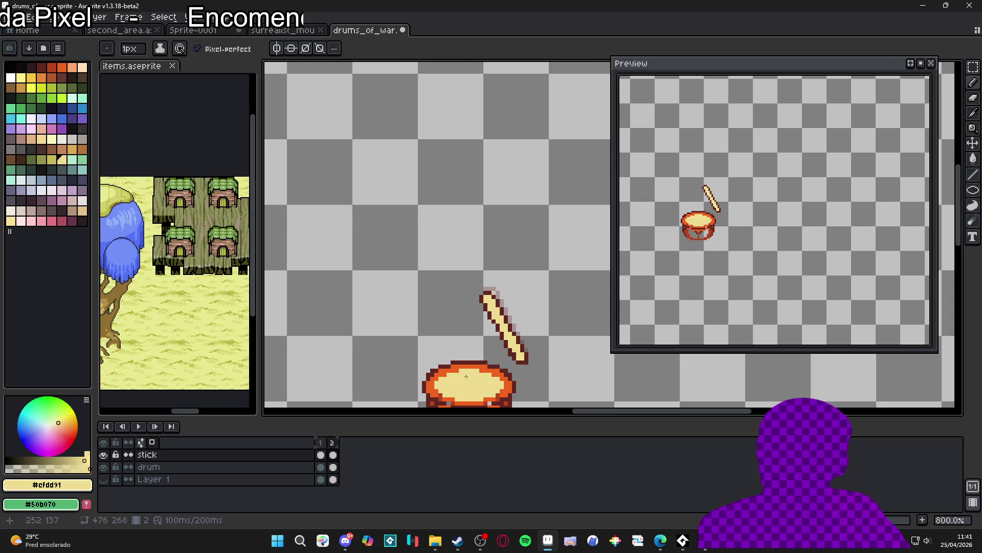
Compare with frame 1's stick and add a third frame, making the animation 300 ms
click(320, 442)
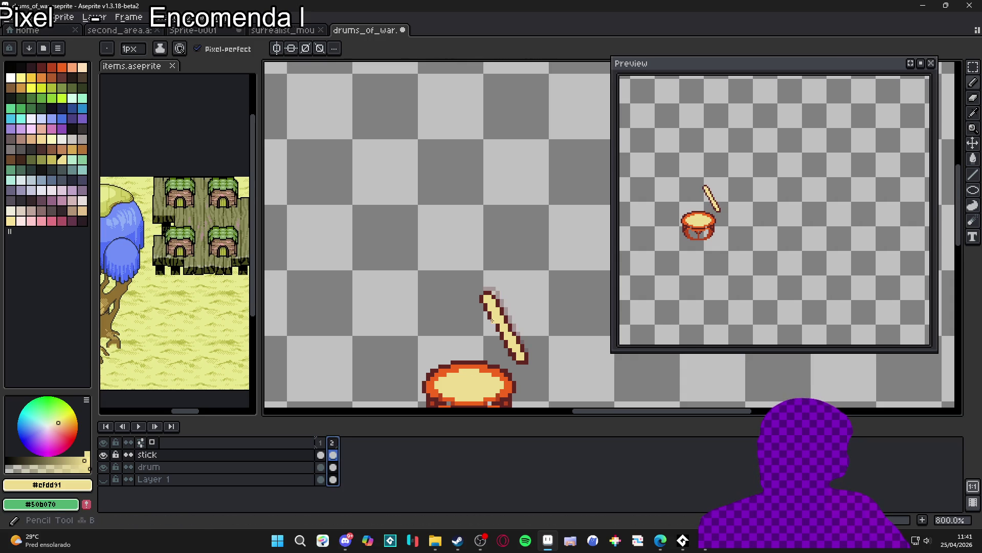
scroll(504, 325, up, 3)
alt+click(508, 330)
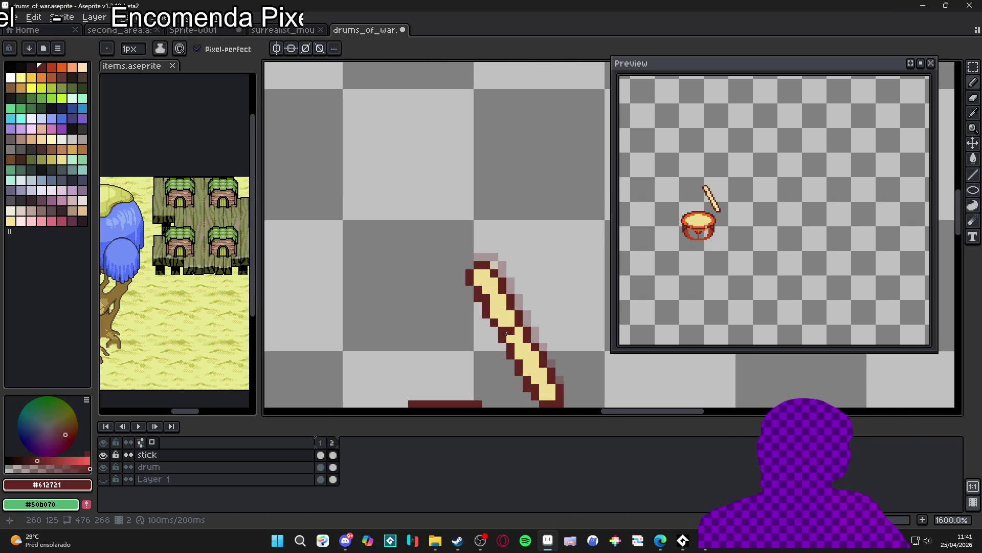
scroll(508, 331, down, 3)
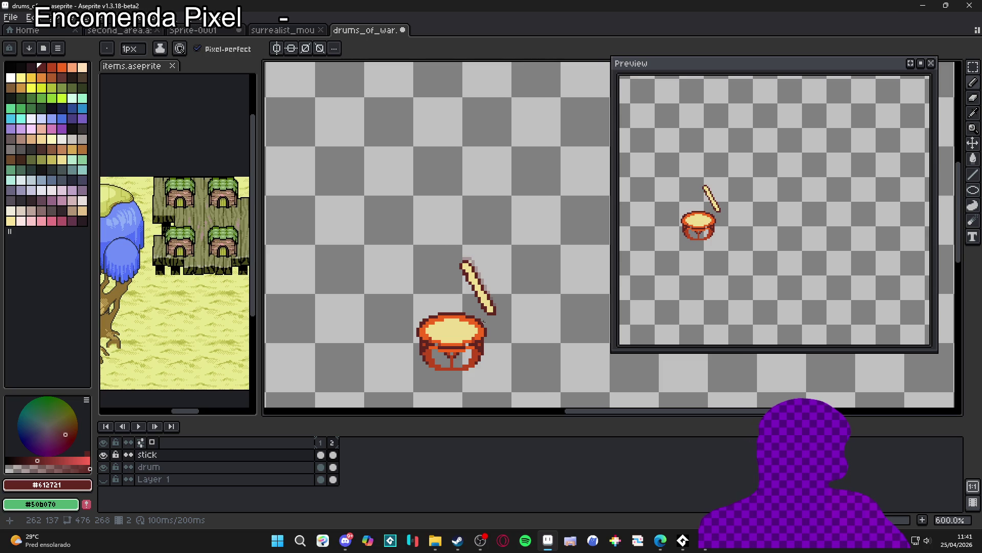
key(alt+n)
scroll(483, 292, up, 4)
Select the stick on frame 3, rotate it 90° and lay it across the drum head
key(e)
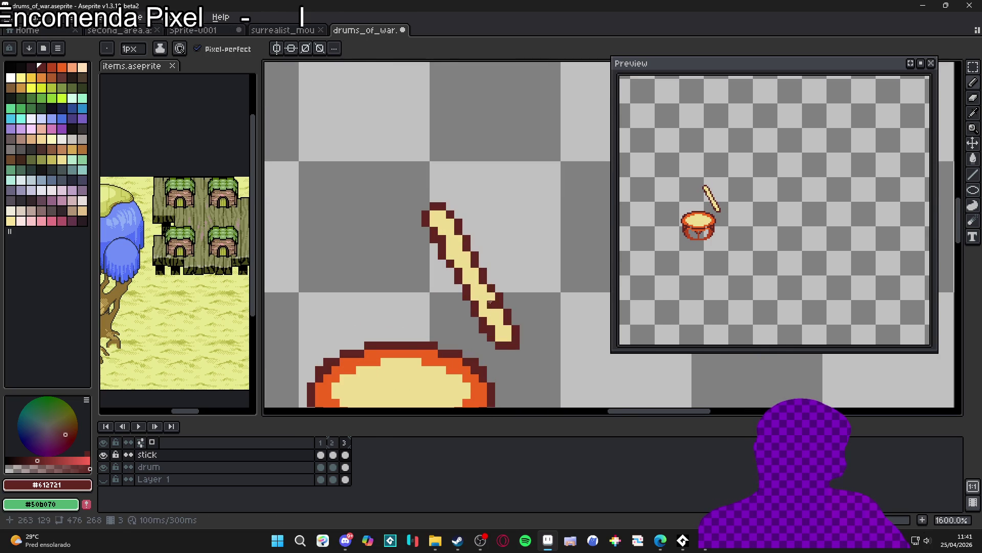
drag(525, 337, 517, 246)
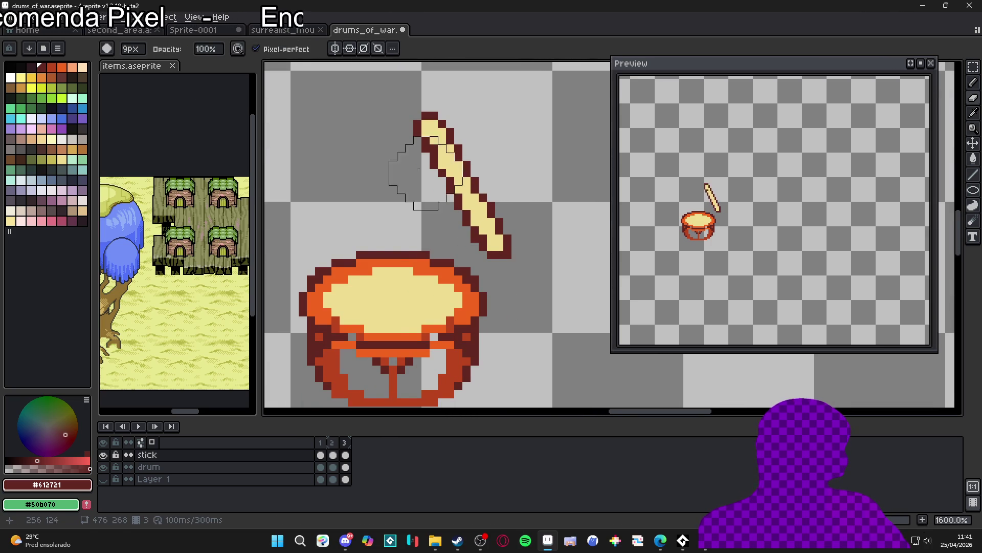
drag(973, 67, 962, 70)
drag(381, 103, 571, 285)
mouse_move(584, 96)
mouse_down()
mouse_move(325, 124)
mouse_move(340, 59)
mouse_up()
drag(519, 146, 490, 217)
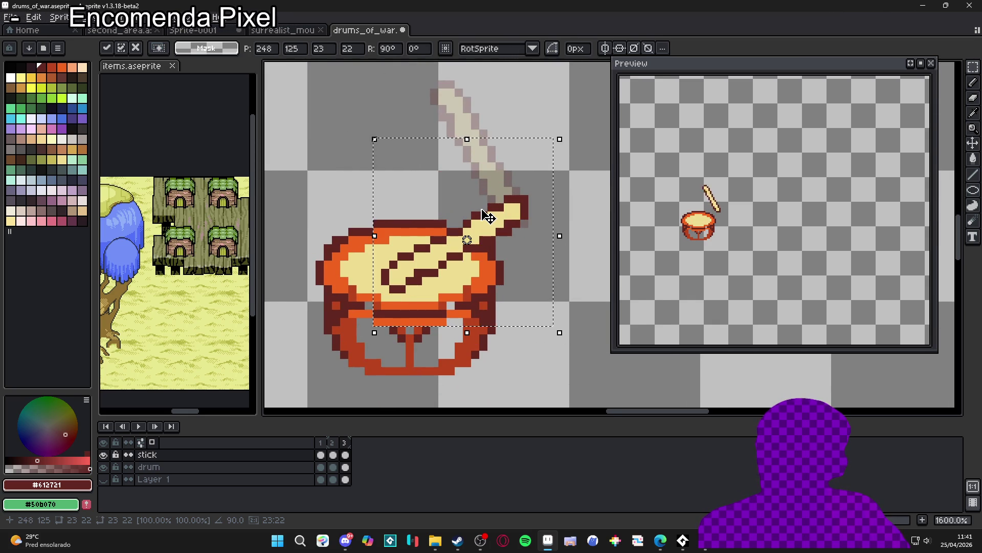
key(b)
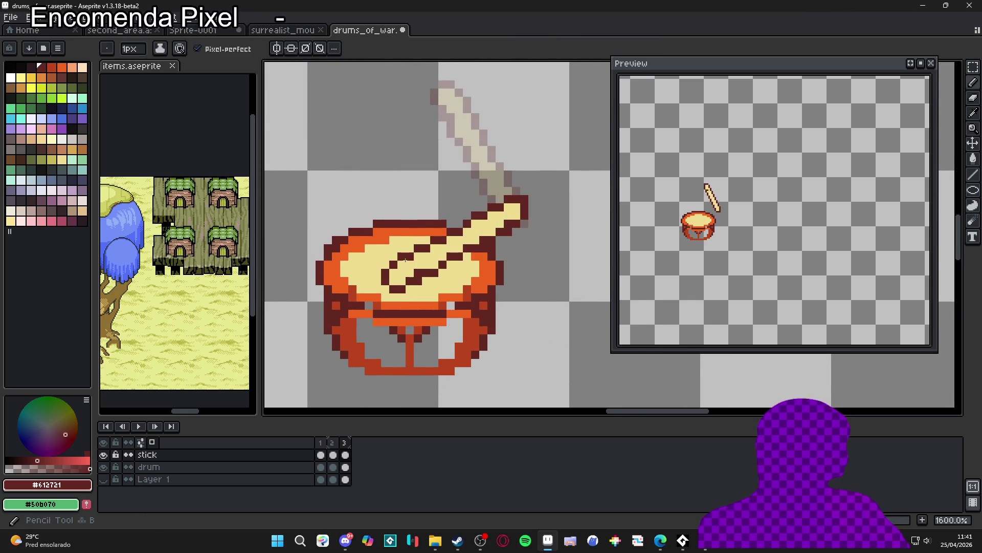
scroll(430, 254, up, 2)
Extend the stick's dark brown outline upward over the drum
alt+click(414, 253)
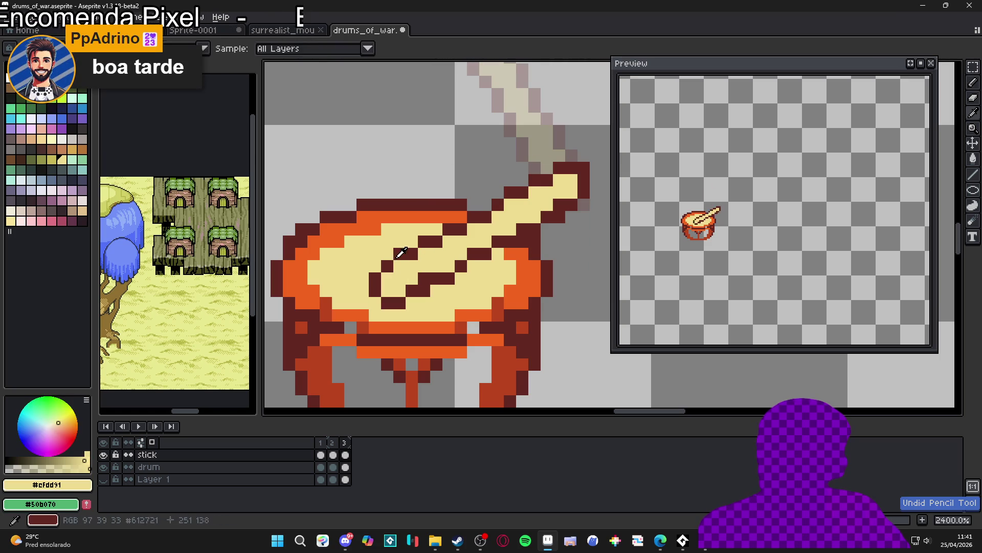
alt+click(389, 265)
click(387, 242)
click(387, 231)
click(399, 215)
Fill the smear pale yellow, blending the drum's top edge and covering the stick's grey pixels
alt+click(407, 233)
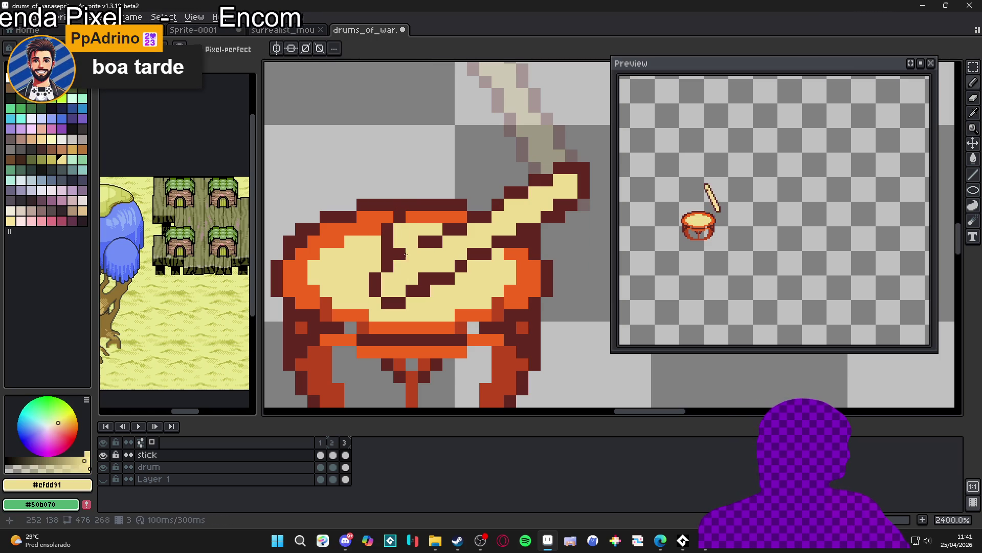
drag(406, 253, 438, 242)
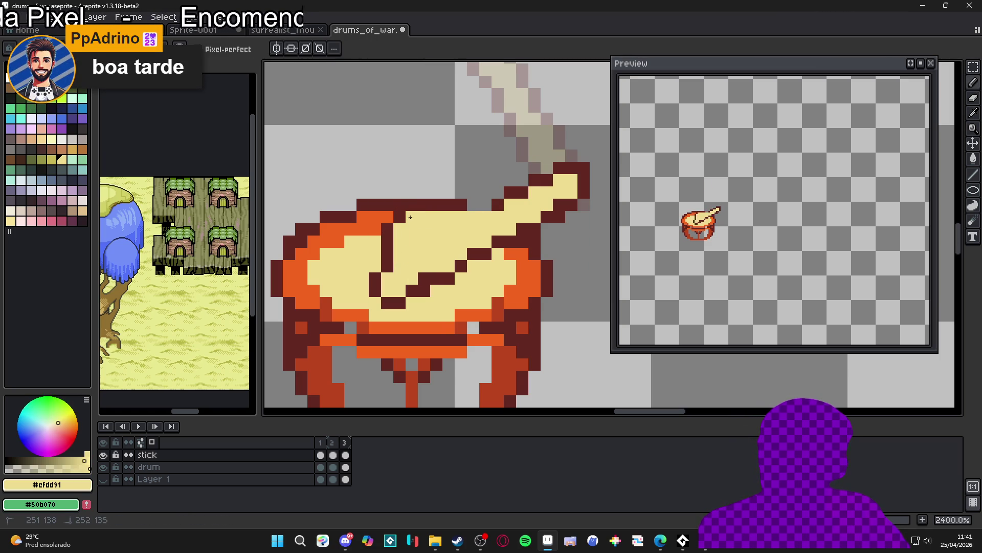
mouse_move(517, 192)
mouse_down()
mouse_move(488, 207)
mouse_move(525, 185)
mouse_up()
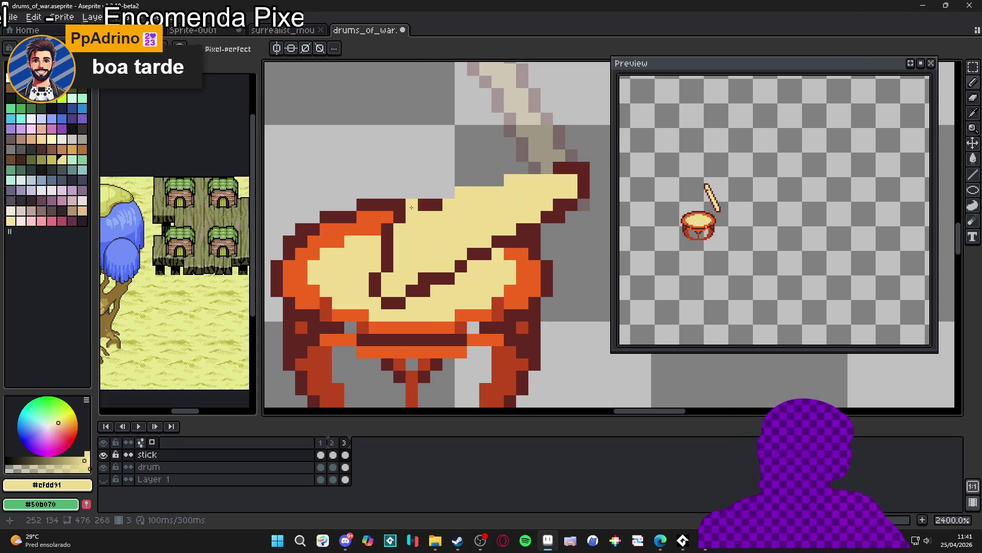
scroll(435, 225, up, 1)
click(471, 207)
click(560, 193)
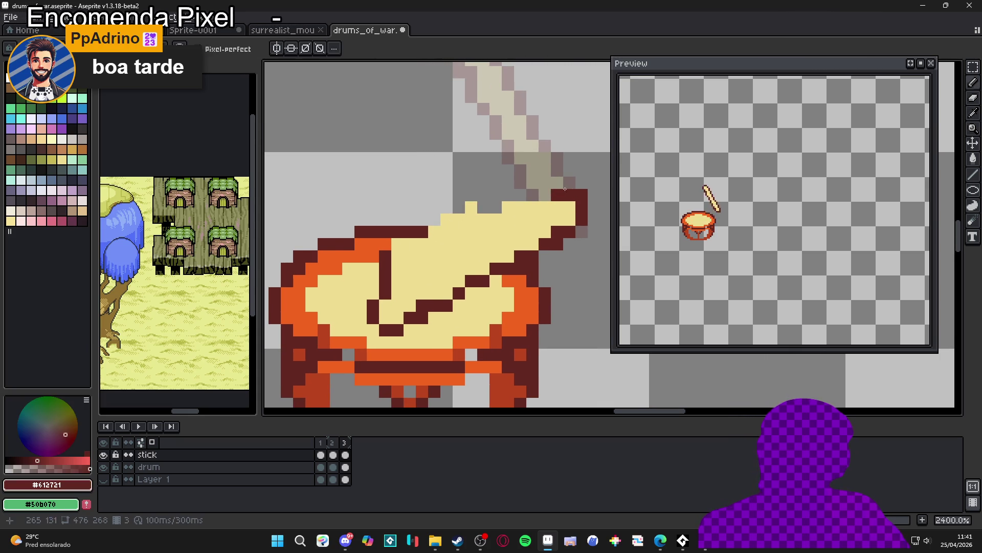
drag(559, 193, 495, 205)
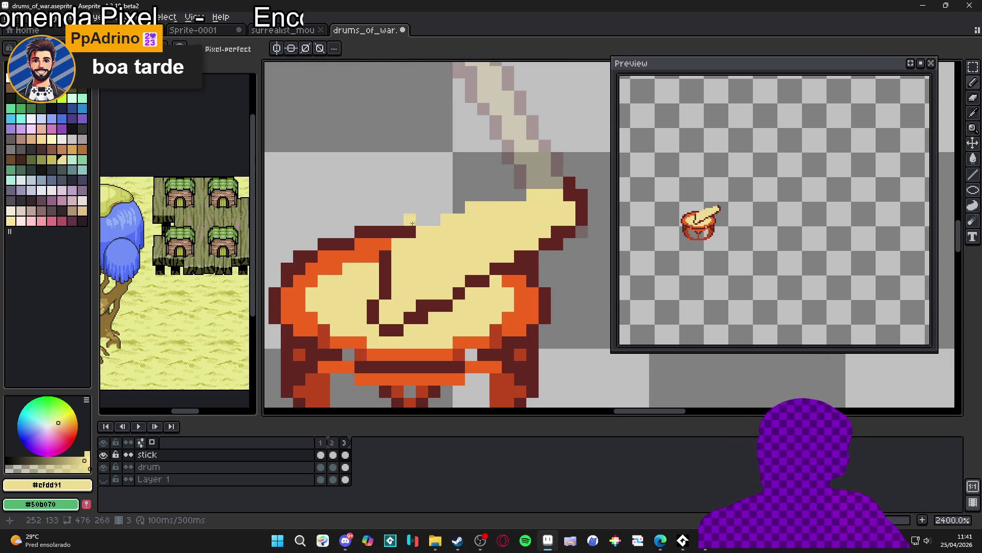
Draw the smear's dark brown top outline and fill the last grey pixel yellow
alt+click(385, 254)
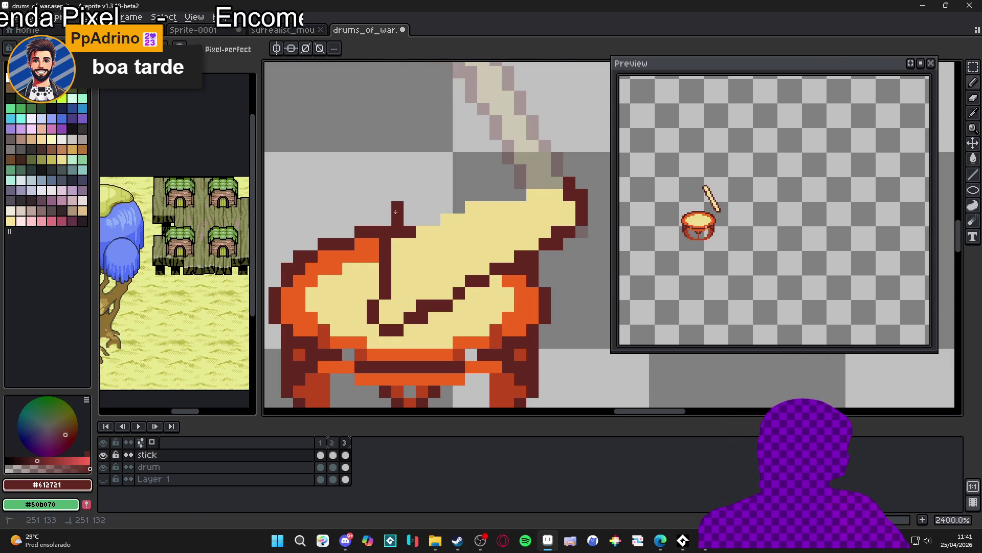
click(427, 182)
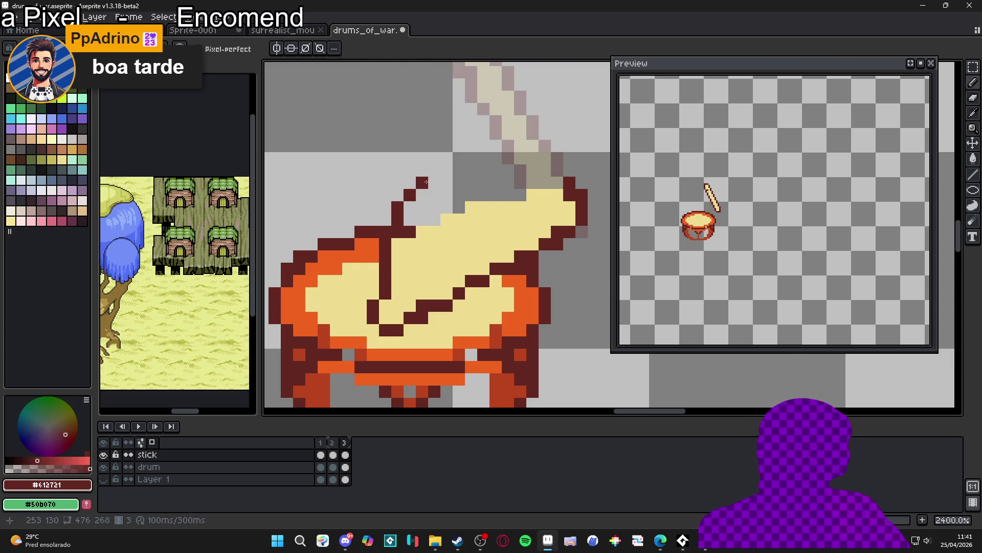
mouse_move(450, 179)
mouse_down()
mouse_move(510, 170)
mouse_move(501, 190)
mouse_move(507, 183)
mouse_move(445, 182)
mouse_move(421, 198)
mouse_move(459, 207)
mouse_move(422, 210)
mouse_move(404, 232)
mouse_up()
alt+click(537, 194)
click(423, 208)
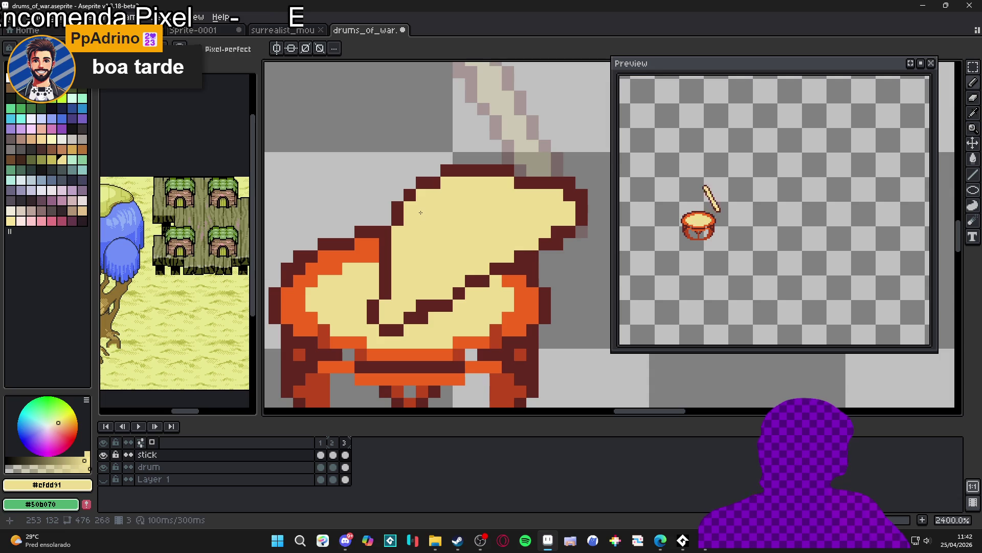
scroll(433, 248, down, 3)
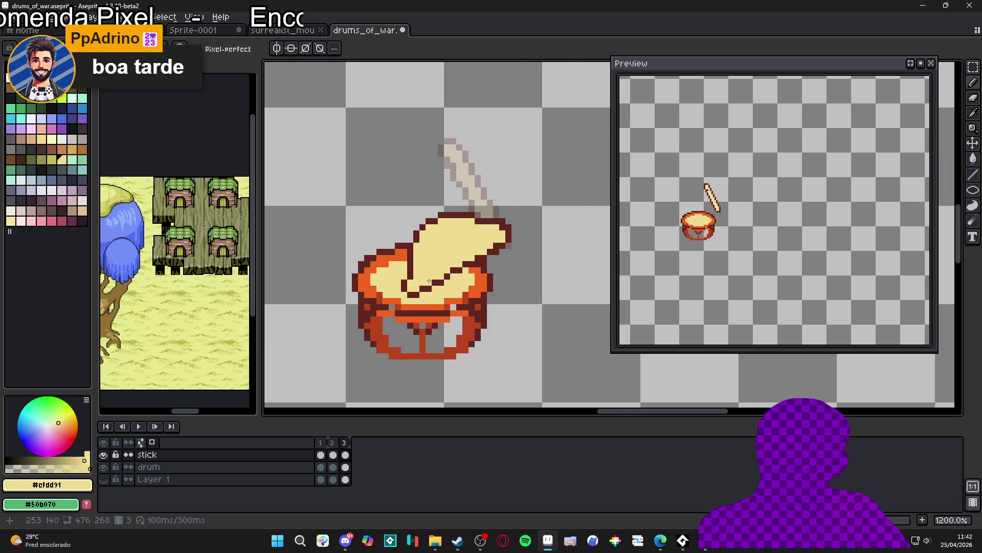
scroll(434, 289, up, 3)
alt+click(419, 218)
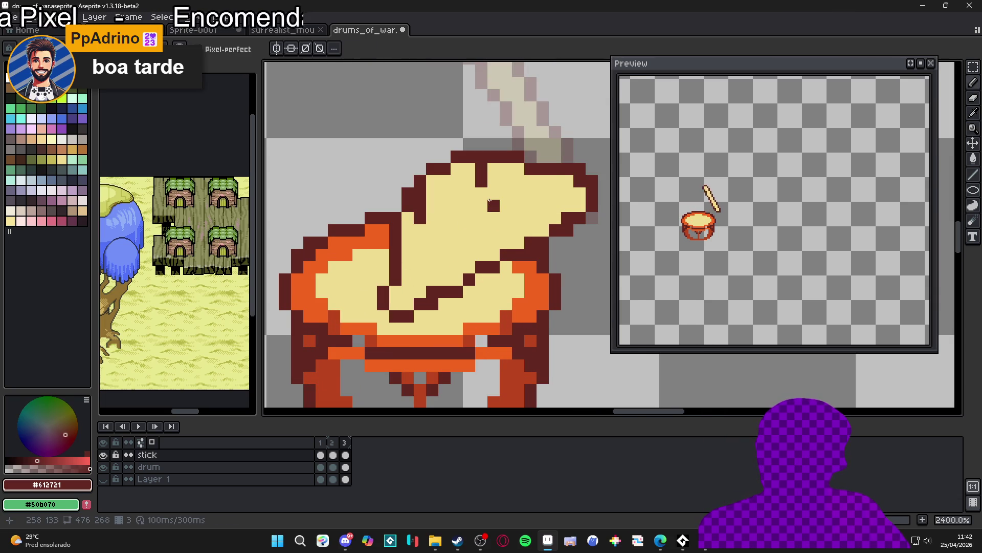
scroll(498, 242, down, 5)
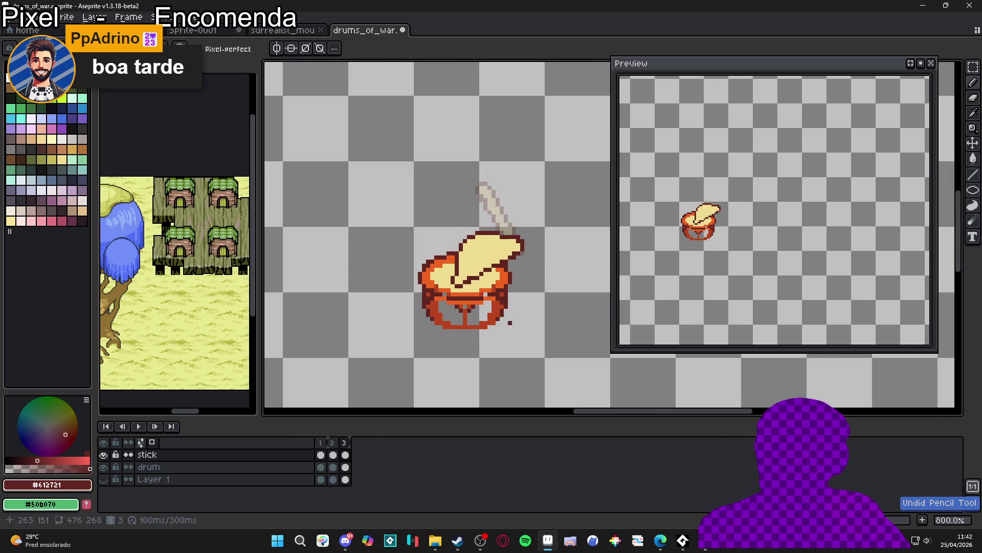
Add a fourth frame and try moving and flipping the stick, comparing with frames 2 and 3
click(333, 460)
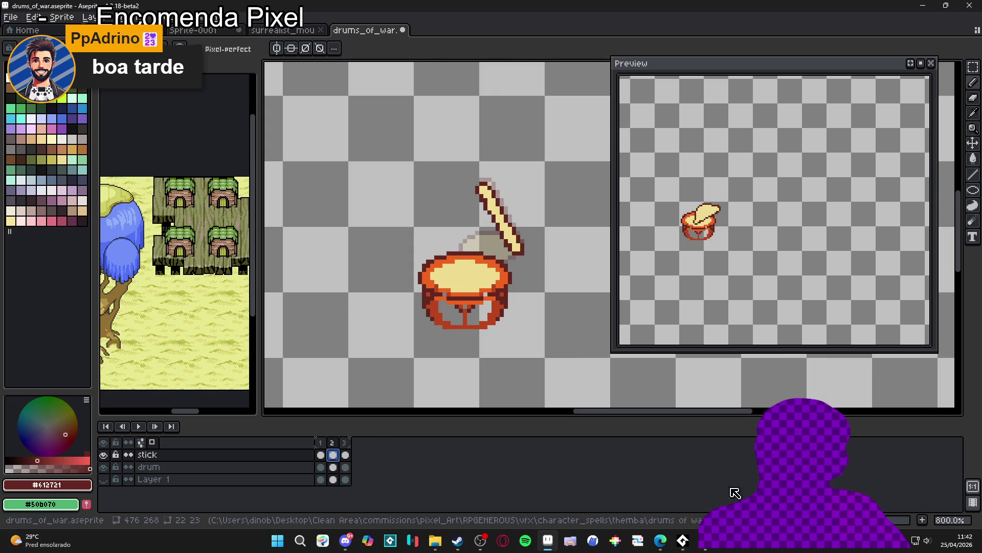
key(alt+n)
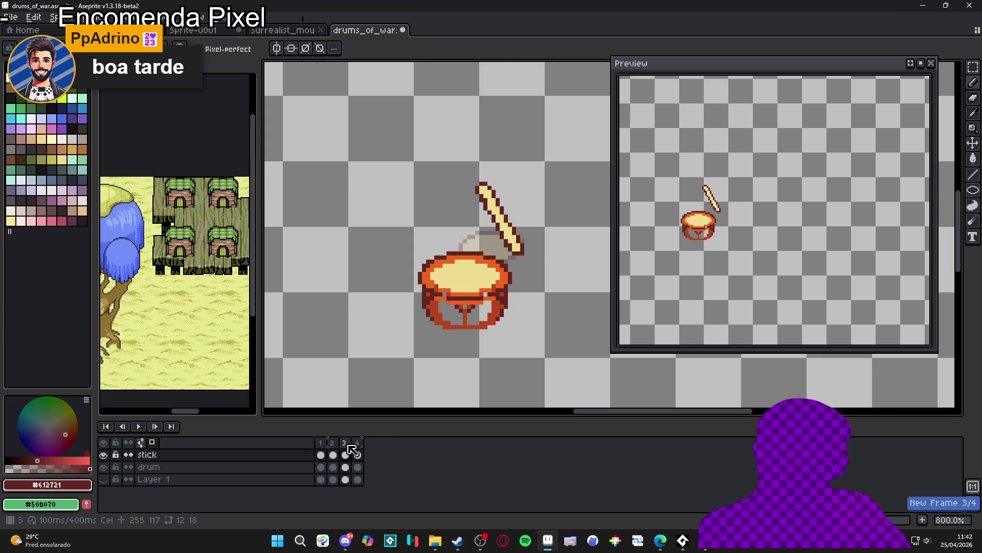
scroll(520, 215, up, 2)
drag(520, 215, 504, 232)
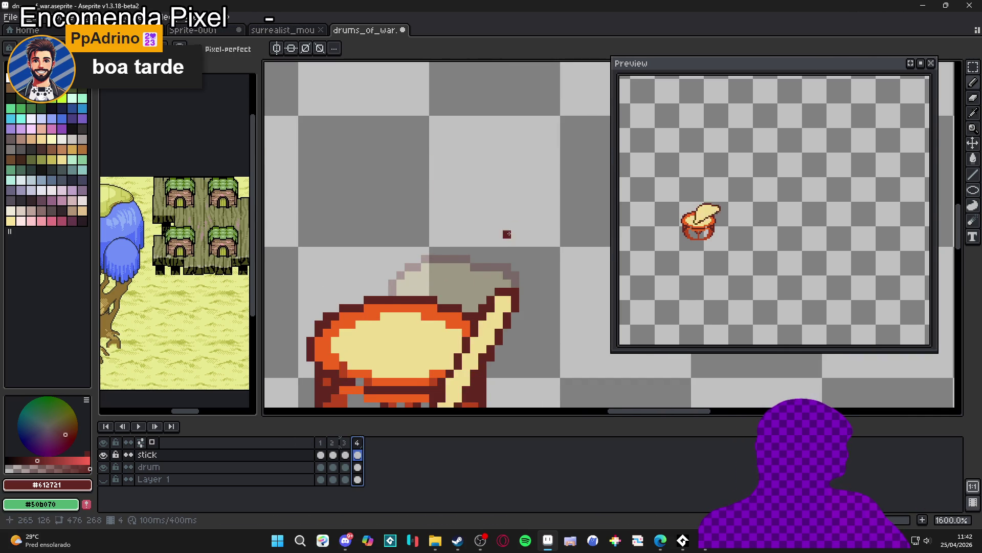
mouse_move(479, 339)
mouse_down()
mouse_move(477, 284)
mouse_move(483, 294)
mouse_move(462, 268)
mouse_up()
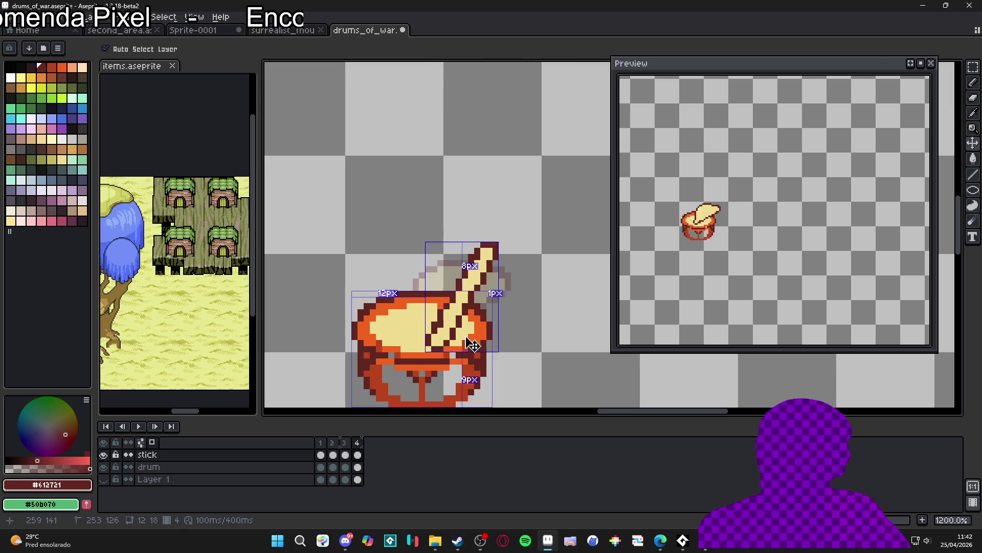
key(shift+v)
key(Right)
key(Right)
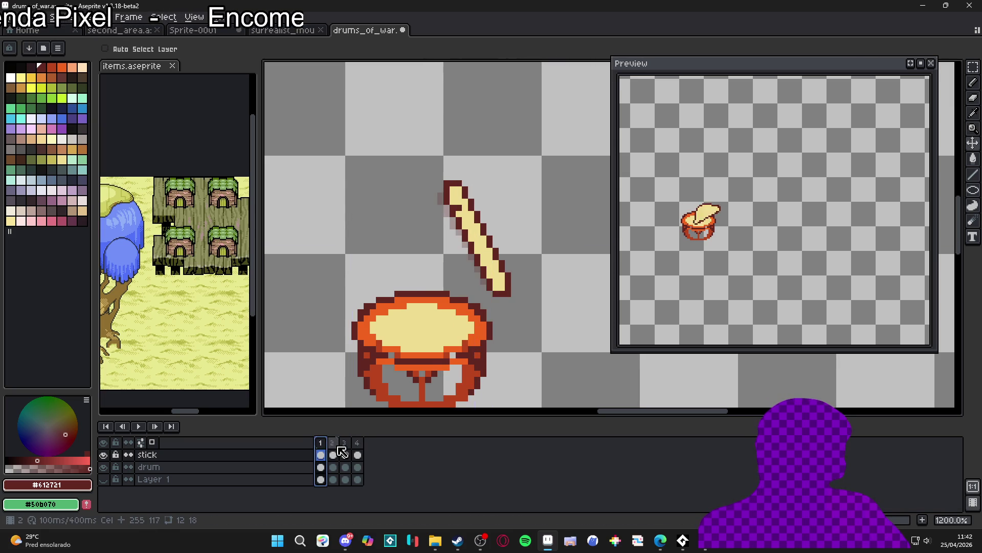
key(ctrl+z)
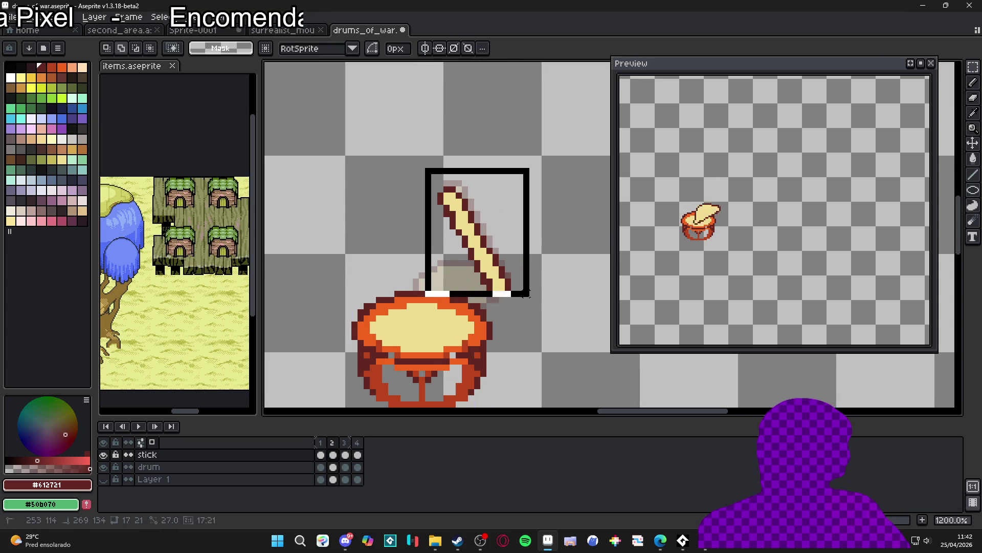
key(Left)
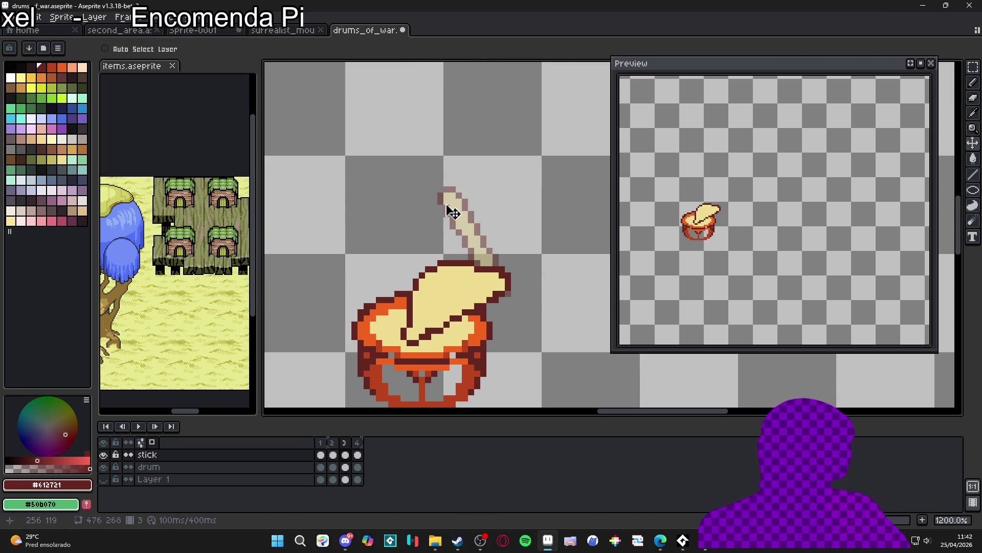
click(358, 455)
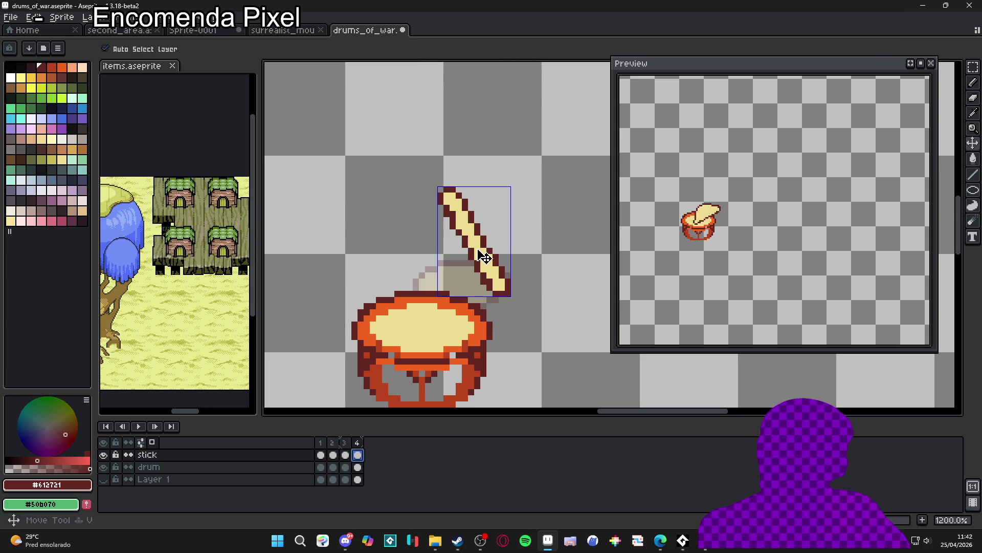
Cut and re-paste the stick on frame 4, rotating it about 92° flat across the drum top
key(m)
drag(408, 150, 554, 309)
key(Delete)
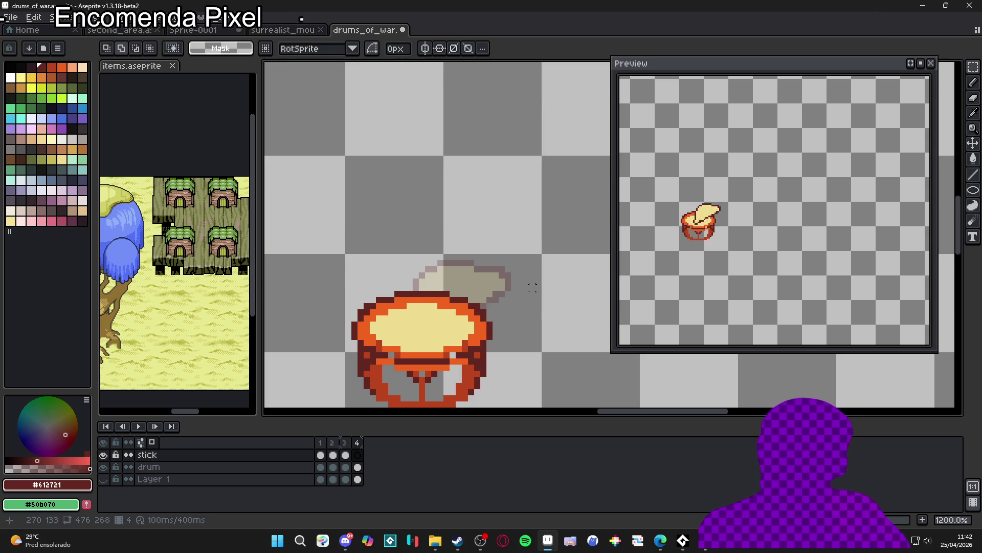
key(ctrl+v)
key(shift+h)
mouse_move(487, 211)
mouse_down()
mouse_move(475, 268)
mouse_move(457, 273)
mouse_up()
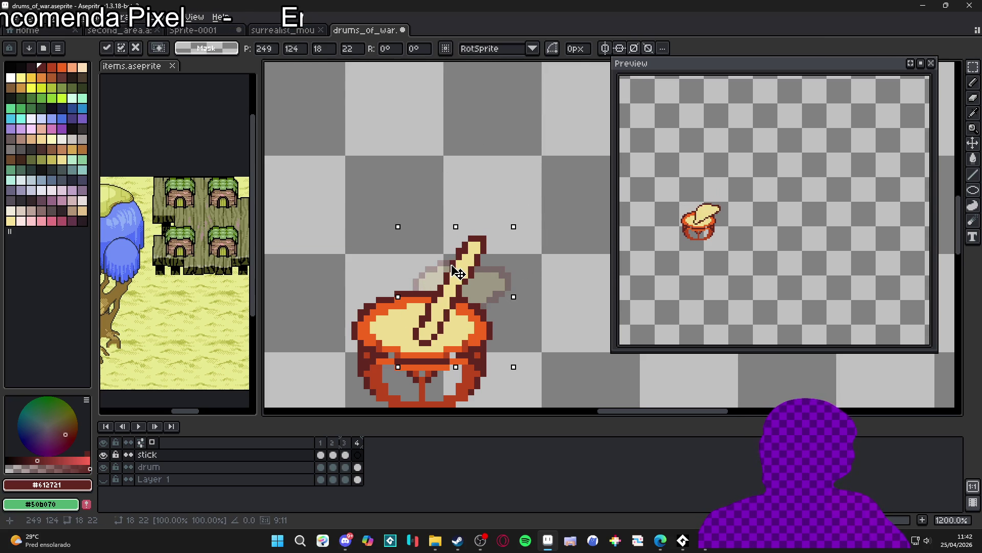
key(Escape)
key(ctrl+v)
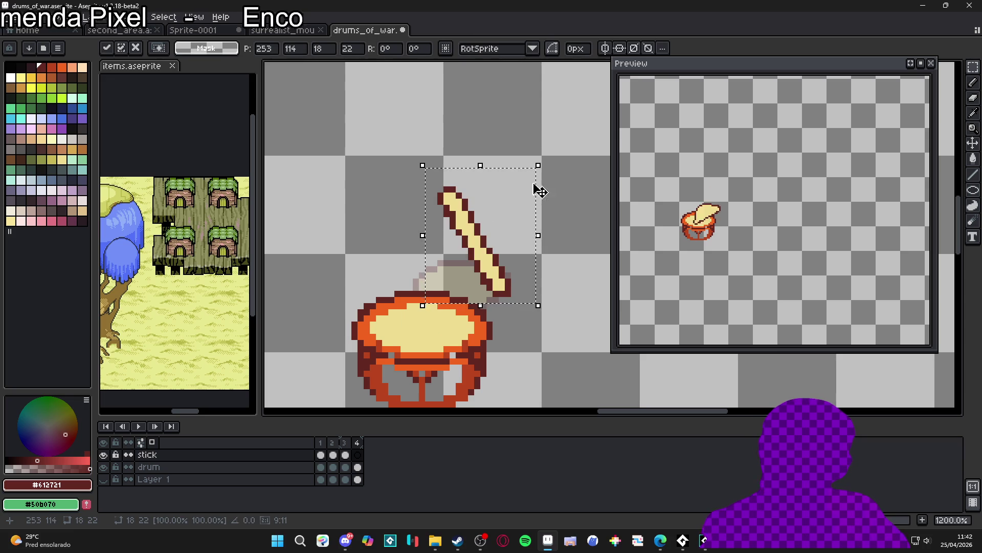
mouse_move(546, 159)
mouse_down()
mouse_move(398, 132)
mouse_move(359, 182)
mouse_up()
mouse_move(520, 222)
mouse_down()
mouse_move(483, 296)
mouse_move(491, 286)
mouse_up()
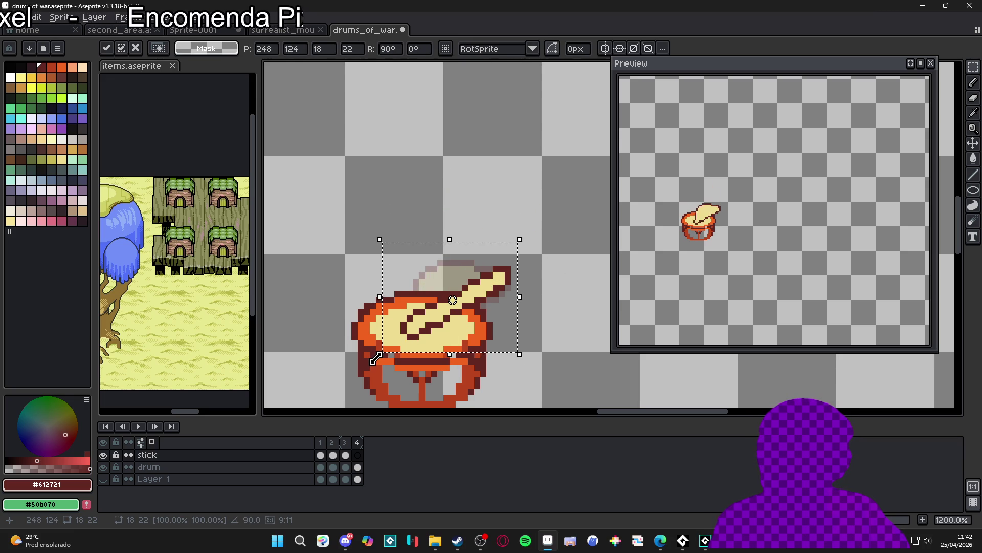
drag(376, 365, 379, 369)
drag(430, 320, 438, 342)
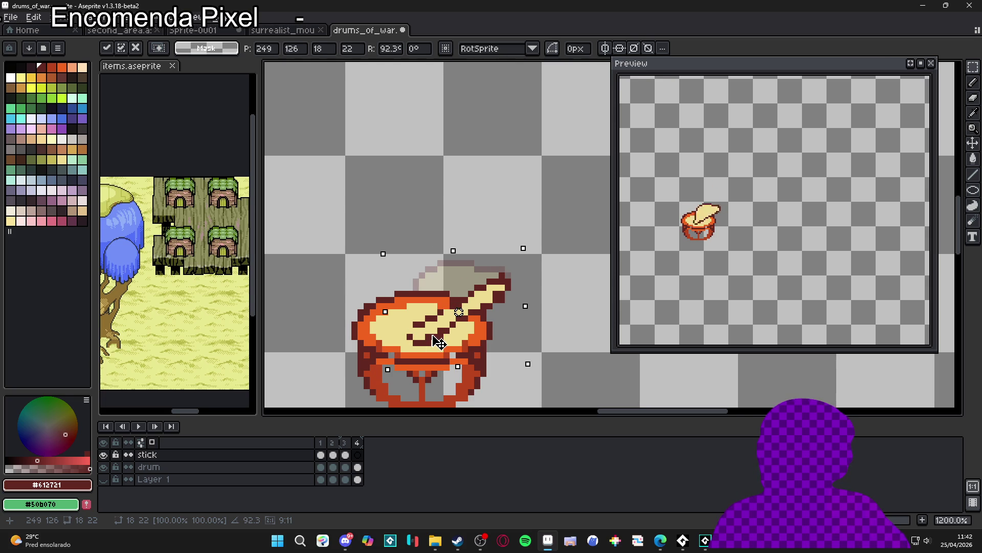
key(ctrl+d)
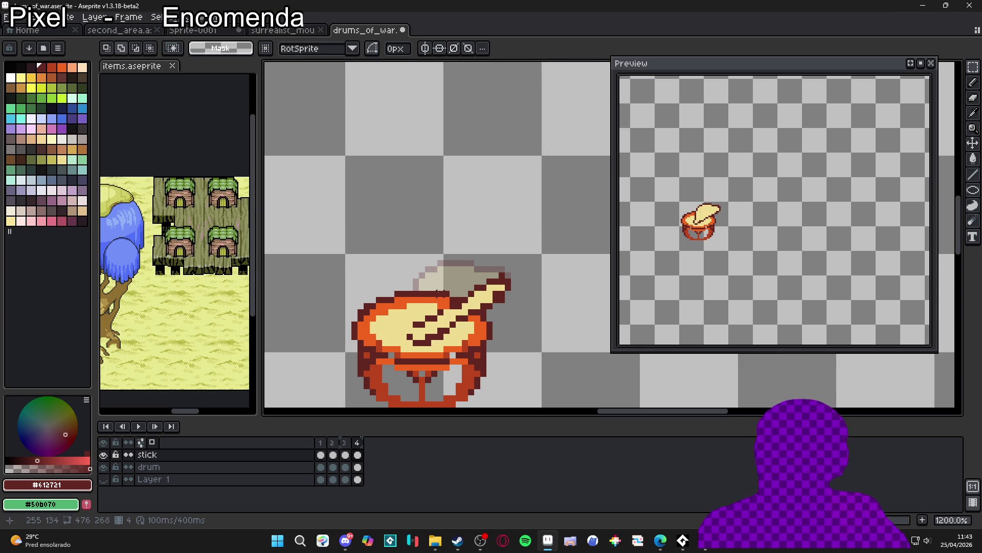
Sample the stick's cream and repaint three dark pixels on frame 4's stick
scroll(476, 297, up, 1)
key(i)
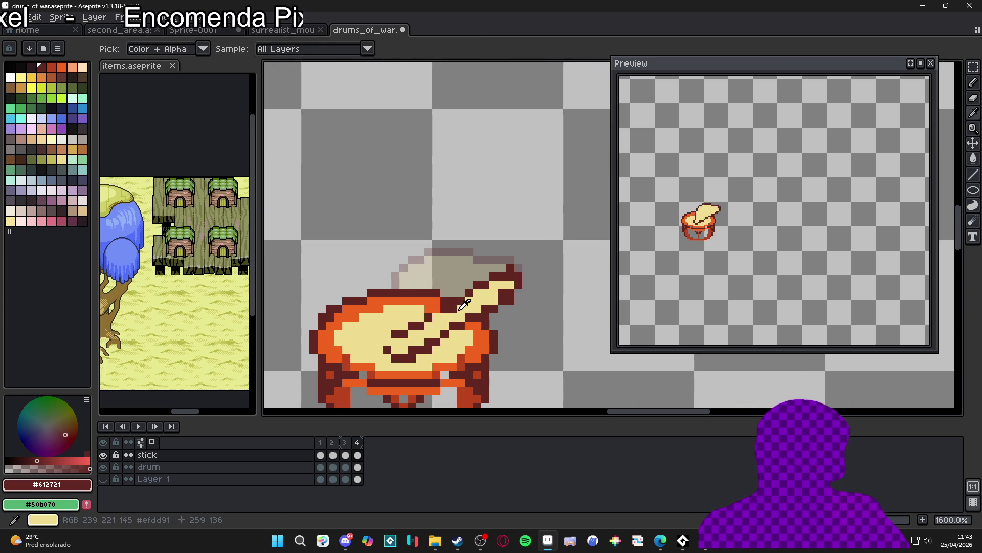
click(463, 304)
click(439, 306)
key(b)
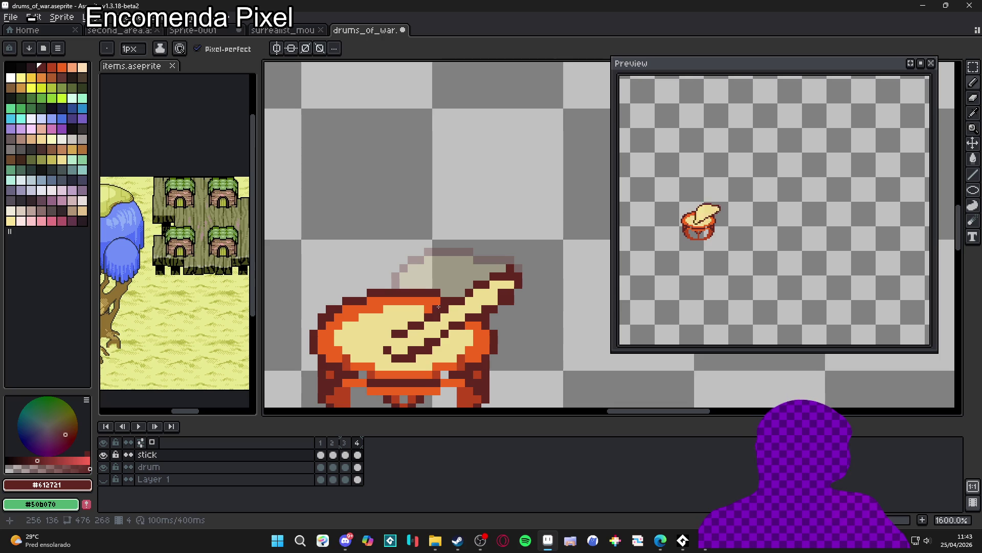
alt+click(432, 325)
click(428, 318)
alt+click(420, 323)
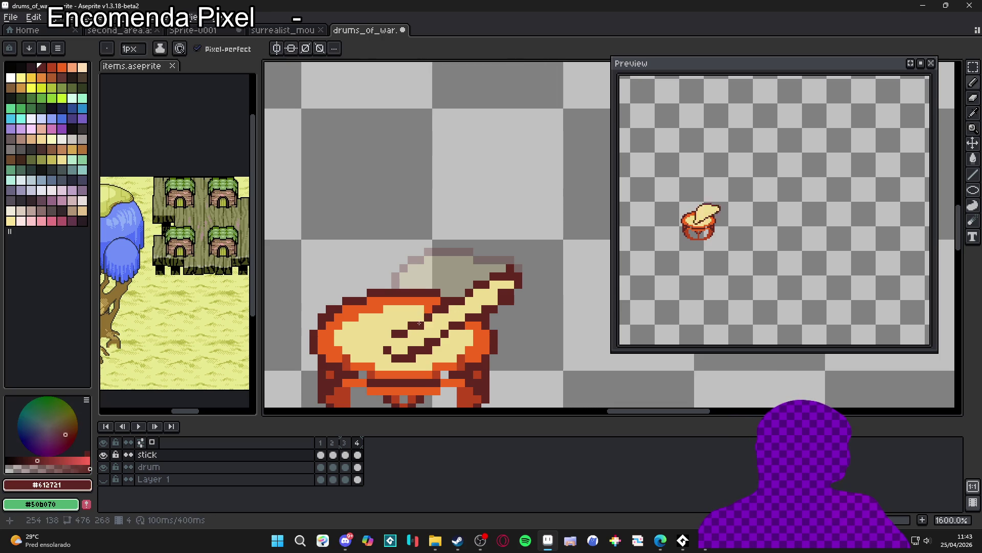
Restore the dark red outline colour and erase stray pixels inside the stick's outline
alt+click(394, 330)
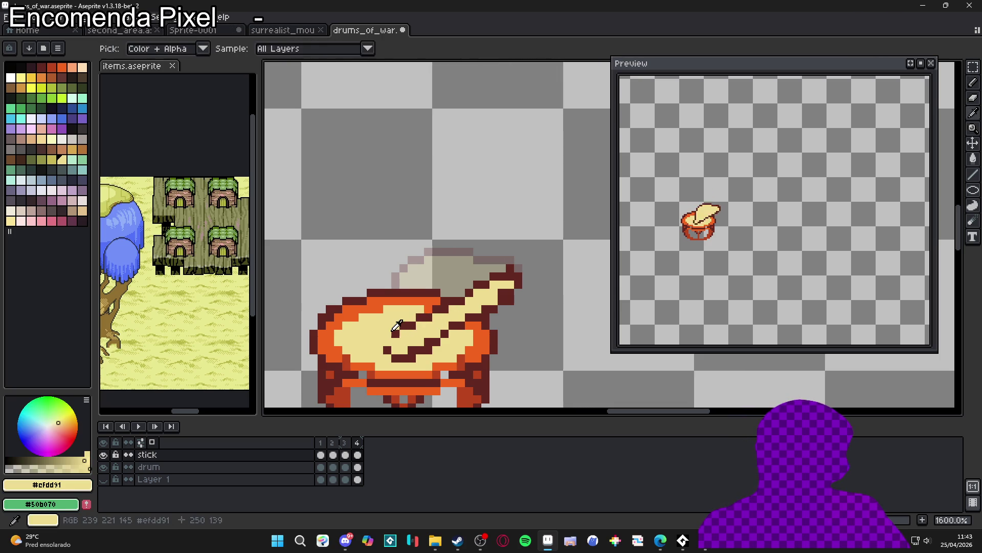
alt+click(388, 340)
key(e)
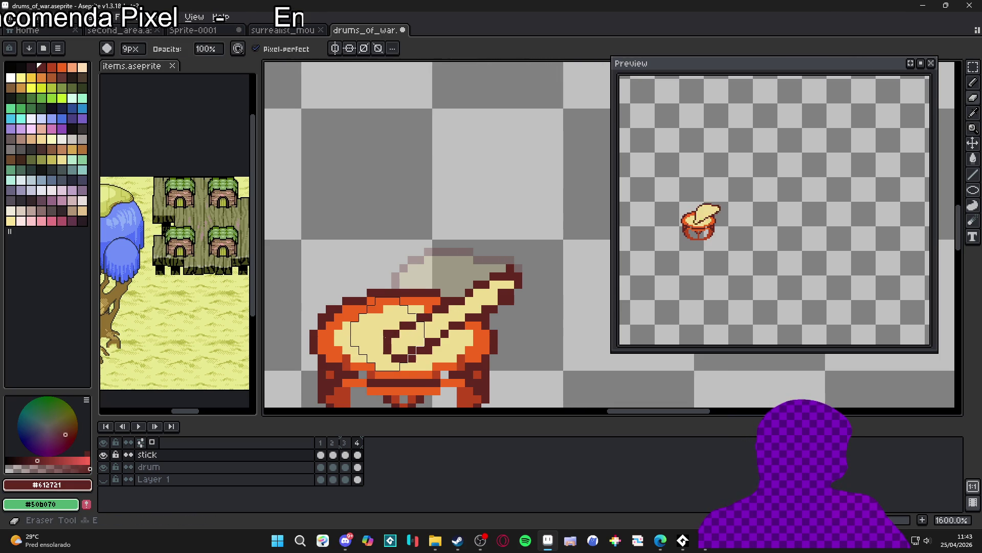
key(b)
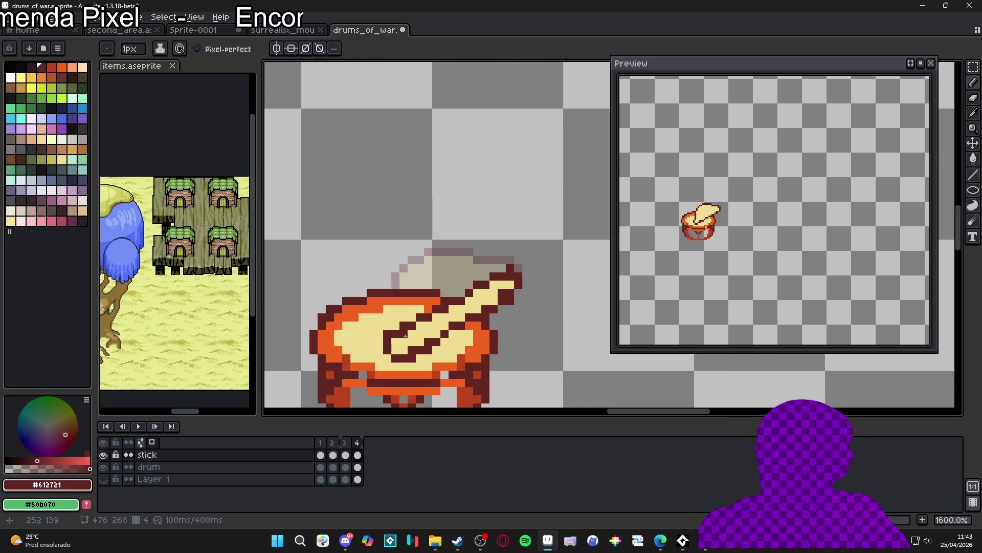
scroll(405, 336, down, 2)
scroll(476, 323, up, 2)
key(e)
alt+click(476, 322)
key(b)
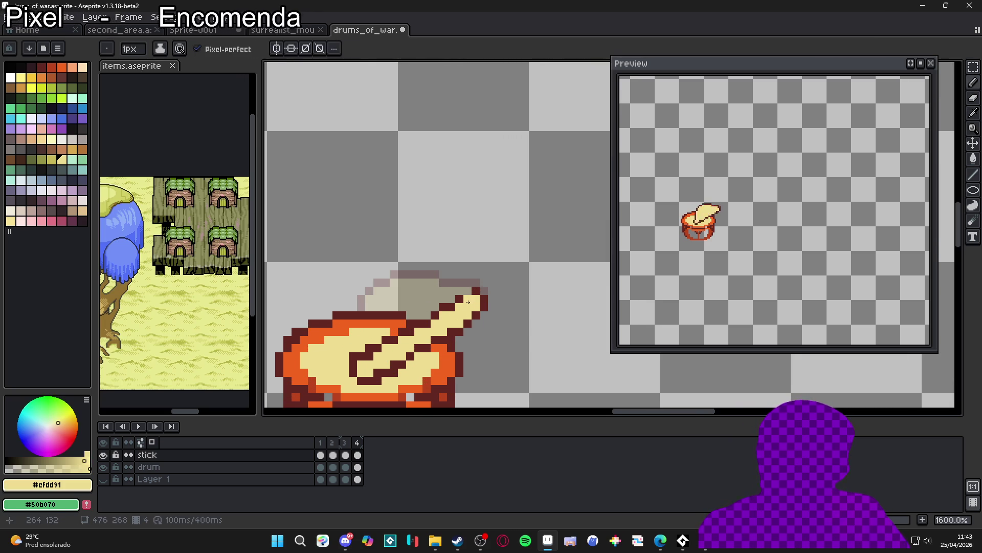
alt+click(478, 287)
Review frames 3 and 4, then set every frame's duration to 80 ms in Frame Properties
click(351, 450)
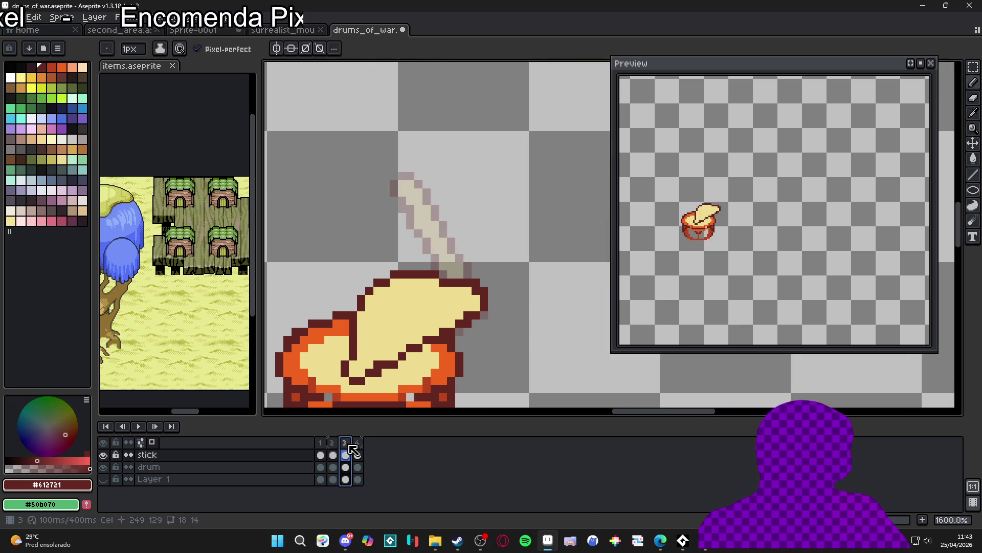
click(358, 453)
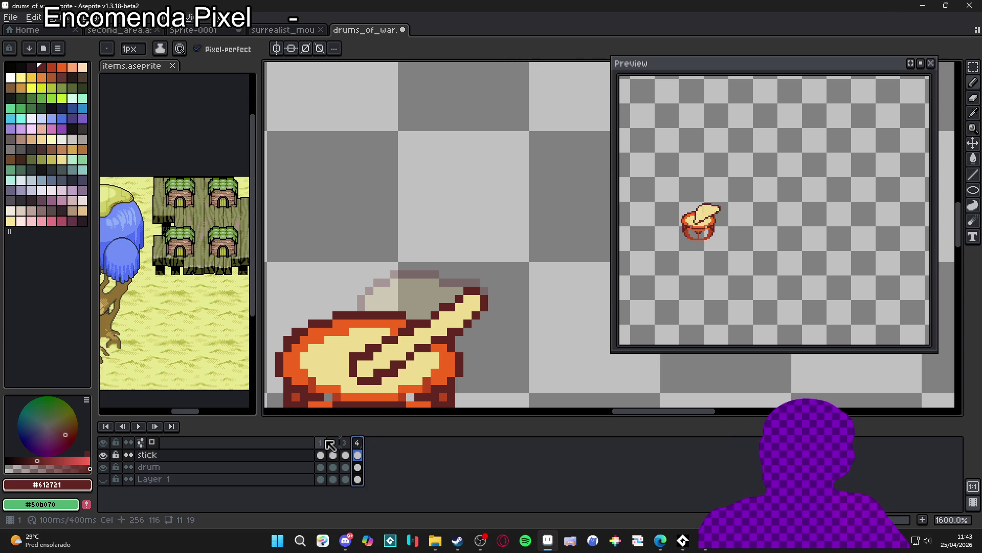
click(157, 17)
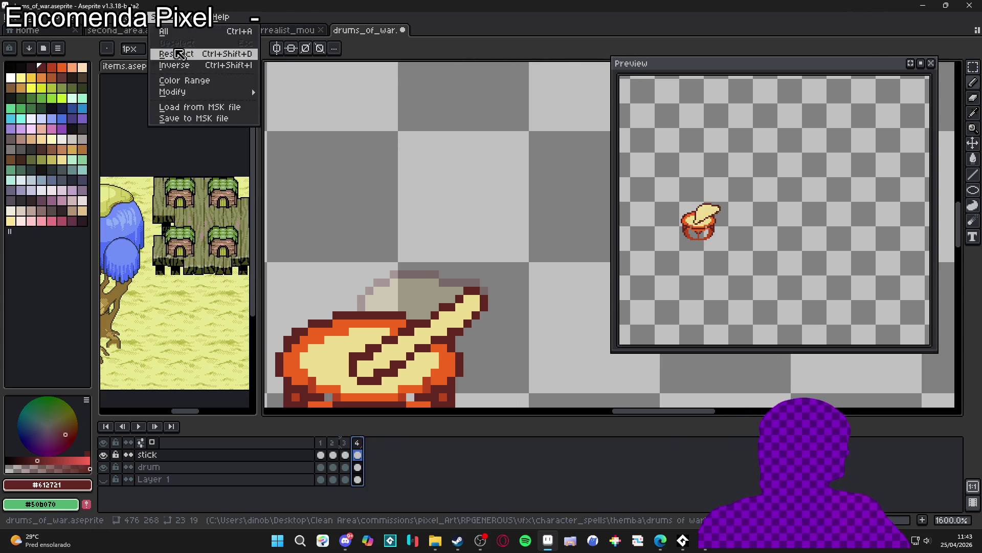
mouse_move(132, 17)
click(214, 178)
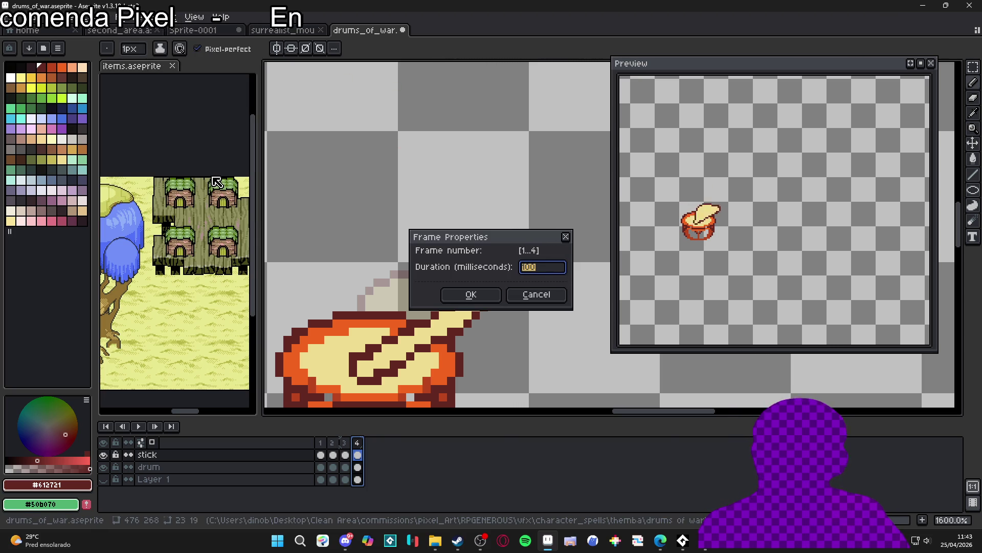
key(Return)
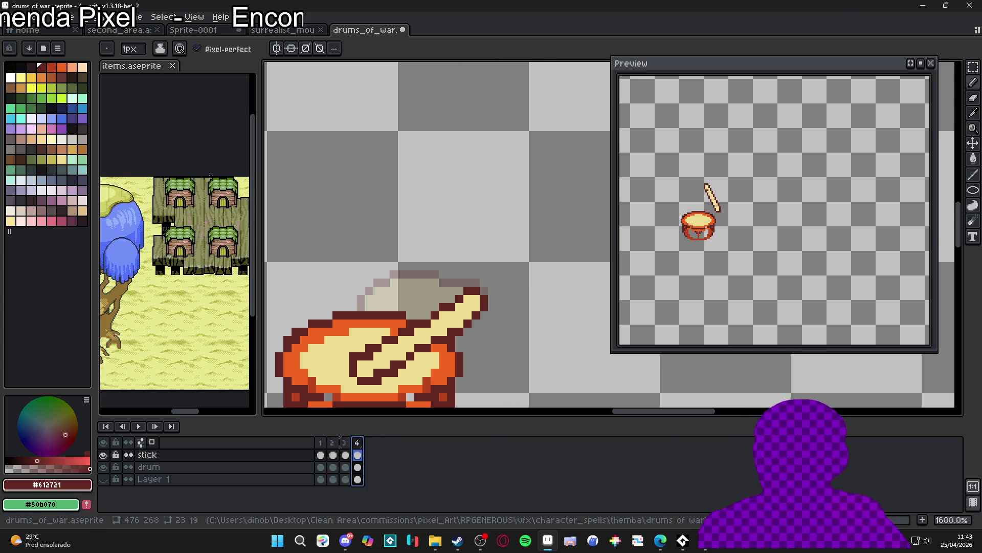
Step through frames 1–4 to review the drumstick swing
scroll(409, 330, up, 2)
key(v)
key(b)
scroll(410, 330, down, 2)
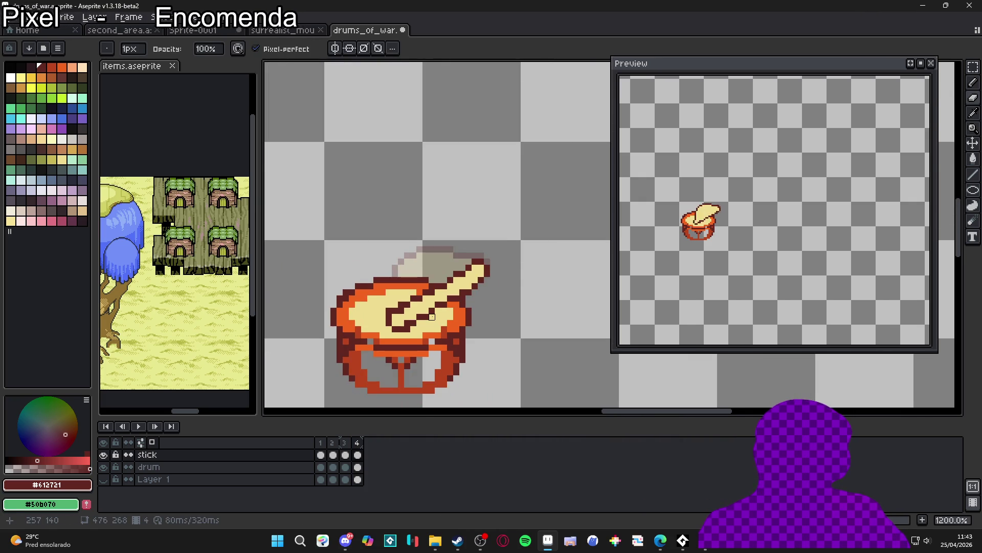
scroll(406, 328, down, 3)
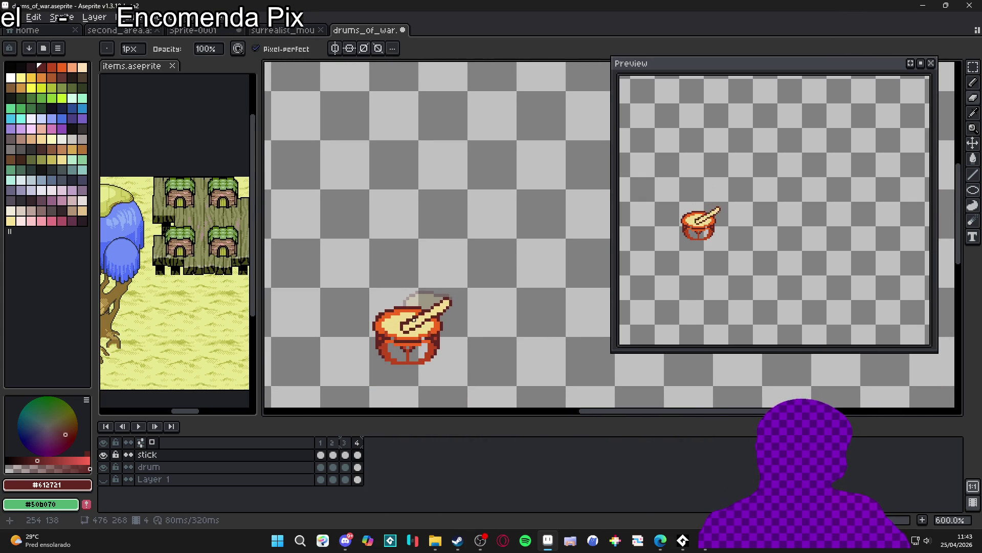
scroll(405, 330, up, 3)
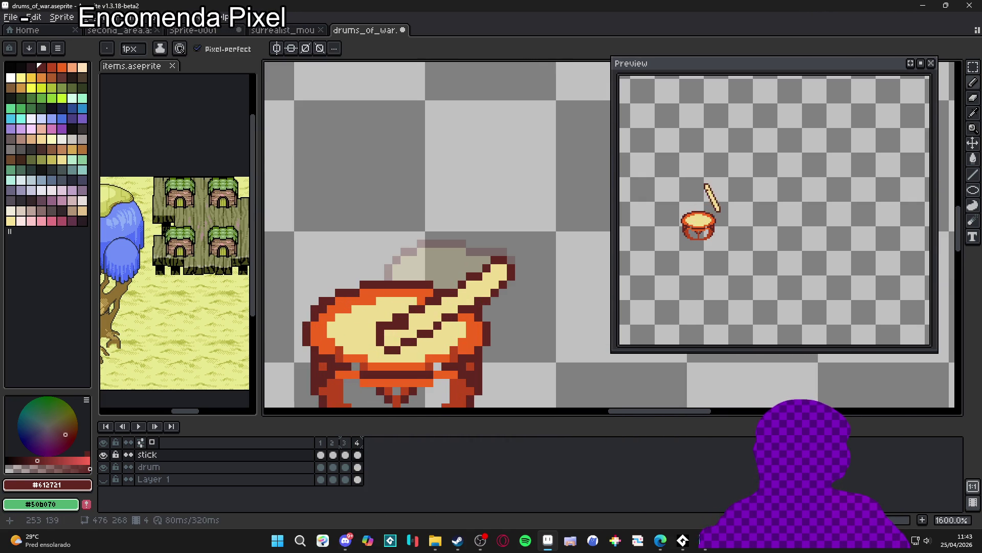
scroll(403, 326, down, 4)
click(320, 443)
click(333, 443)
click(345, 443)
click(358, 443)
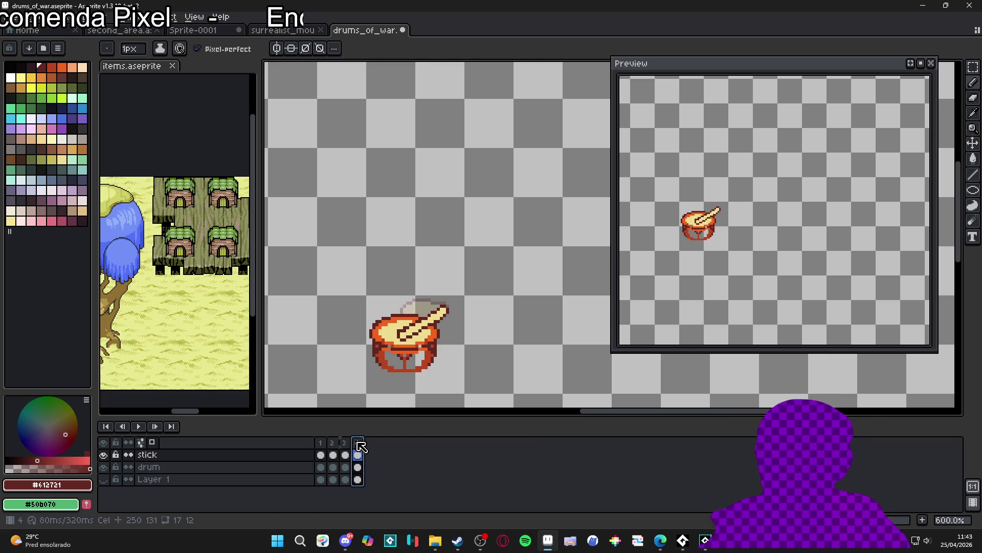
click(345, 444)
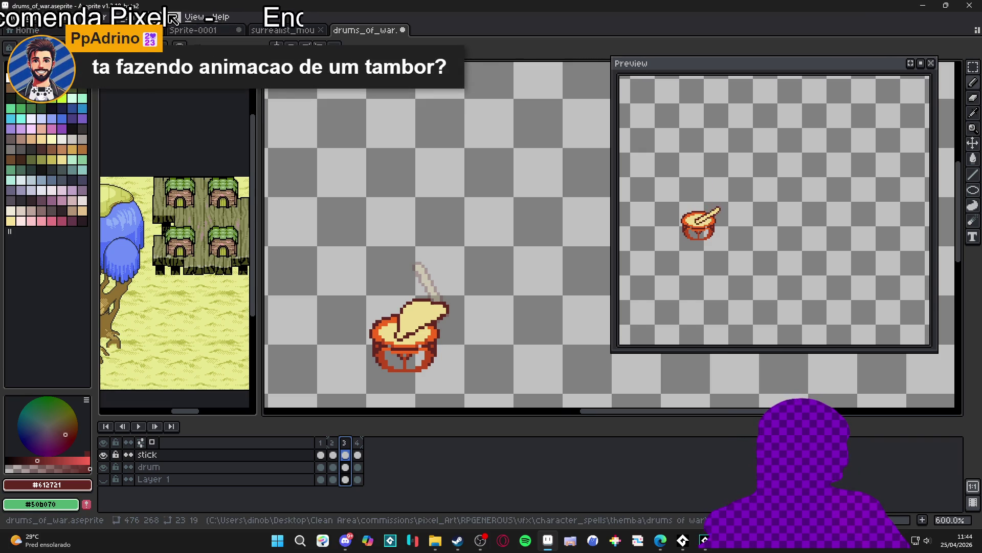
click(357, 455)
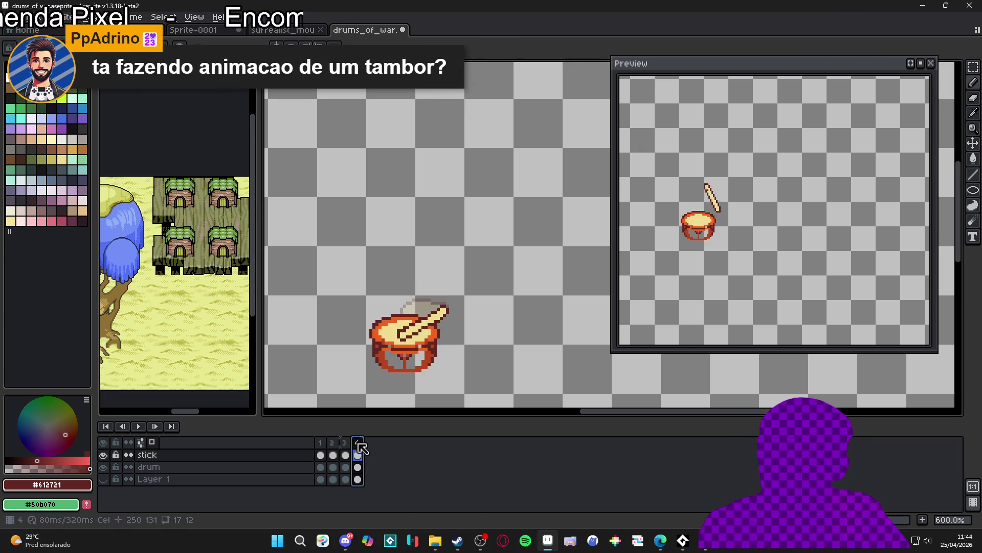
Go to frame 2 and marquee-select the raised stick, then drop the selection and dismiss a notification
click(333, 454)
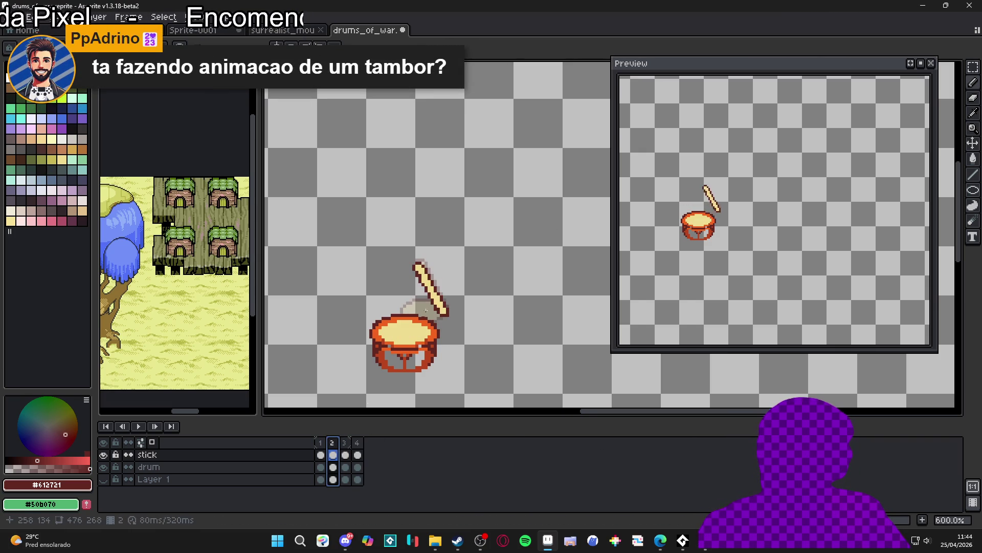
key(Left)
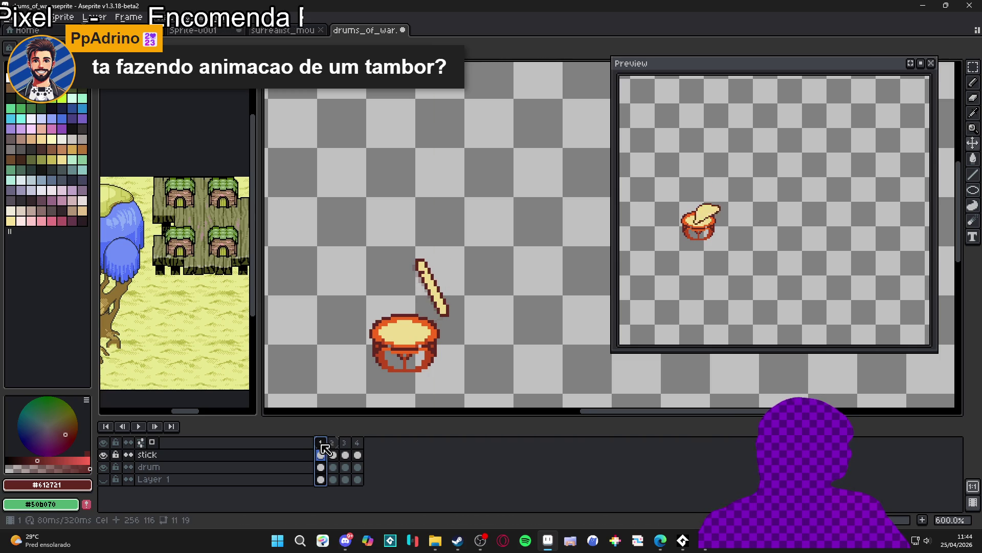
key(m)
click(333, 455)
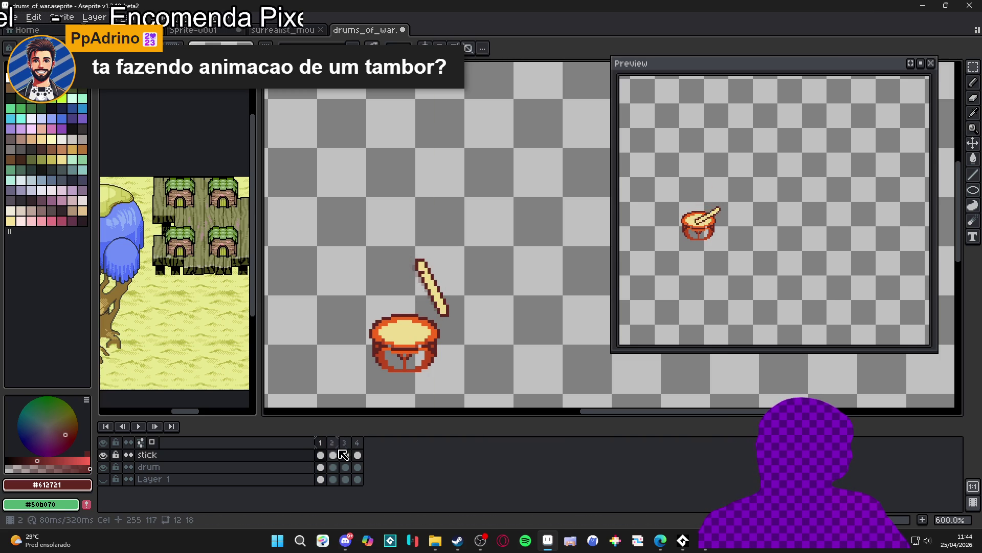
click(346, 455)
click(358, 454)
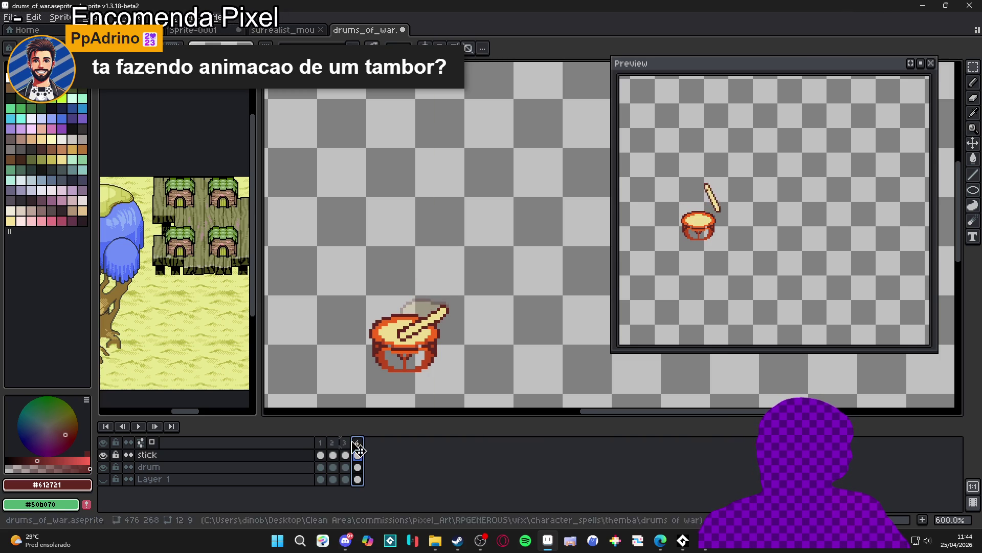
click(333, 454)
drag(398, 237, 467, 325)
key(ctrl+d)
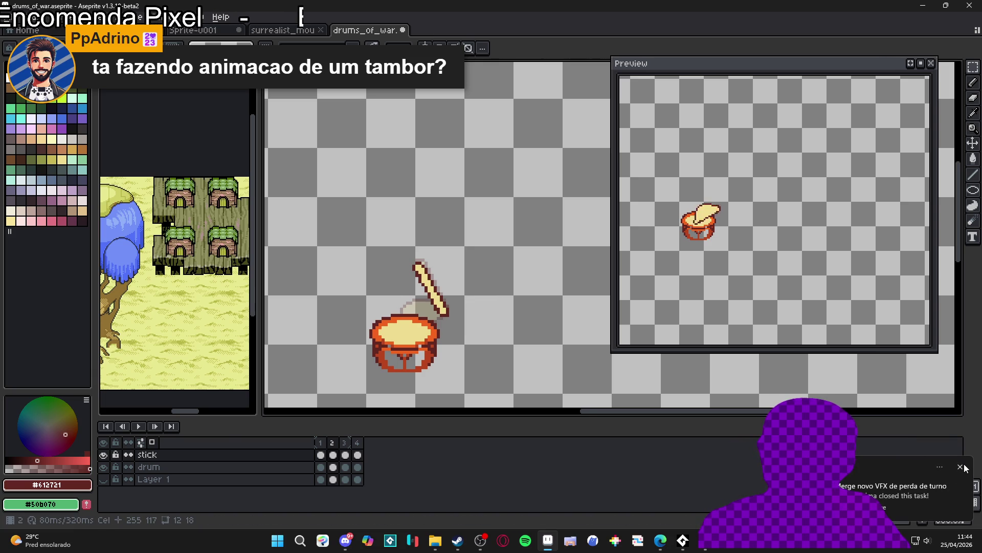
click(962, 466)
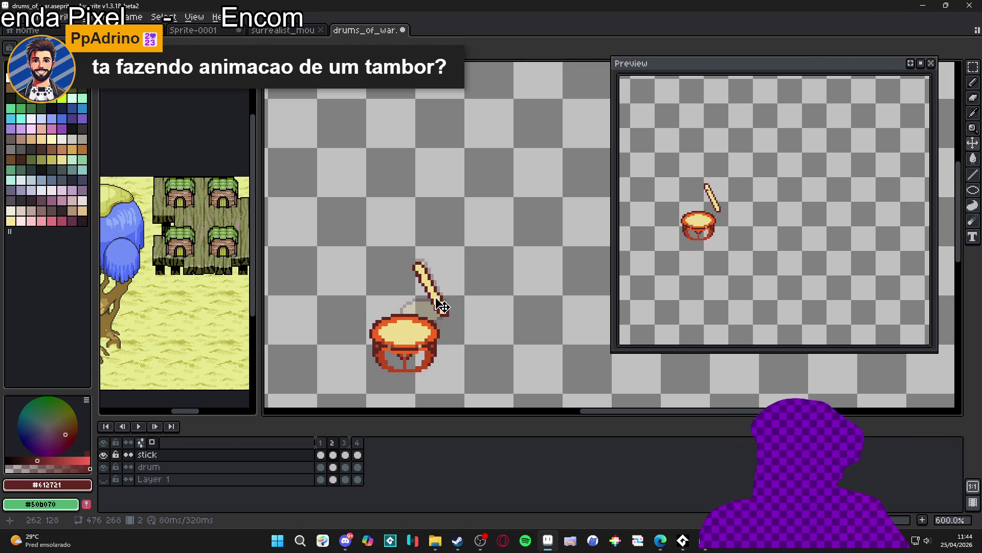
Reselect frame 2's raised stick and add a fifth frame after frame 4
key(m)
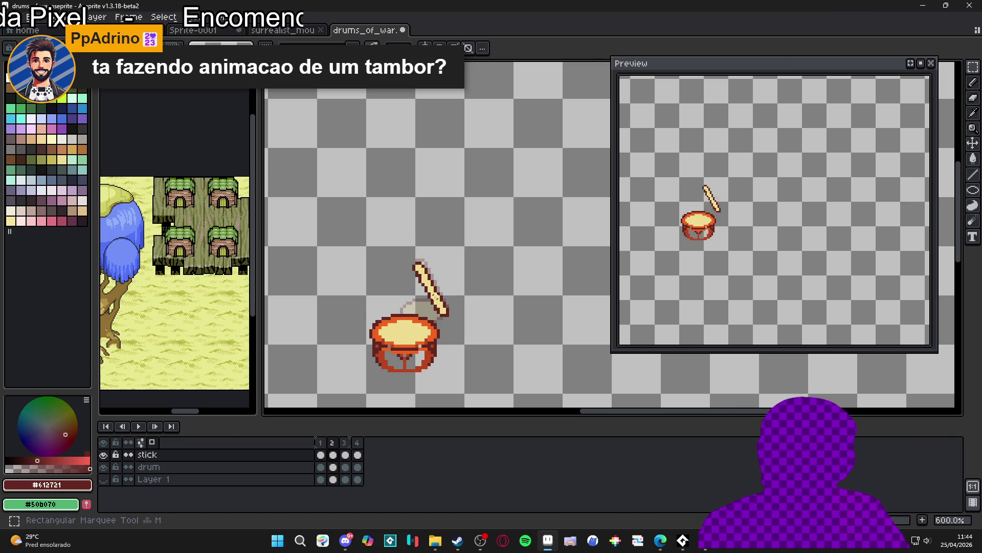
scroll(436, 299, up, 1)
mouse_move(390, 221)
mouse_down()
mouse_move(413, 233)
mouse_move(503, 334)
mouse_up()
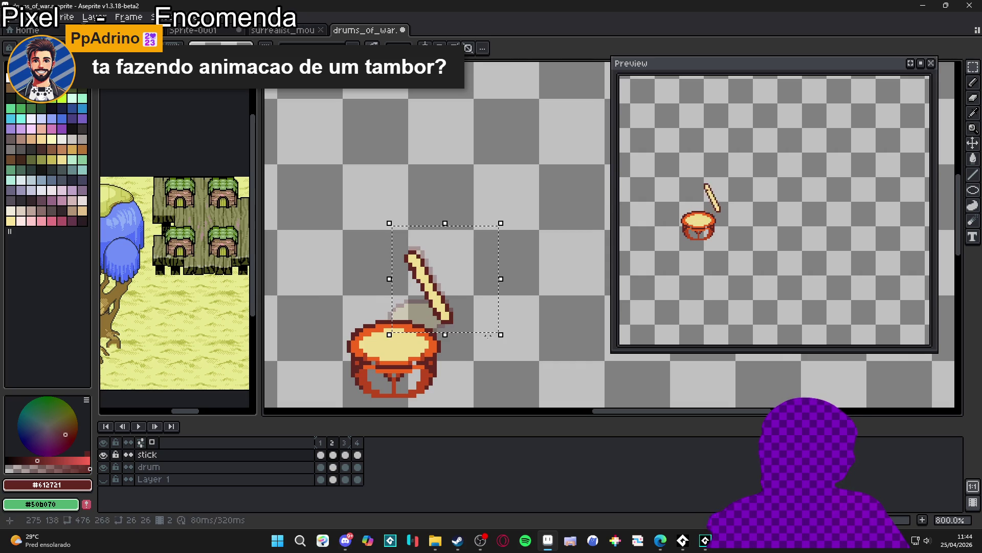
click(358, 444)
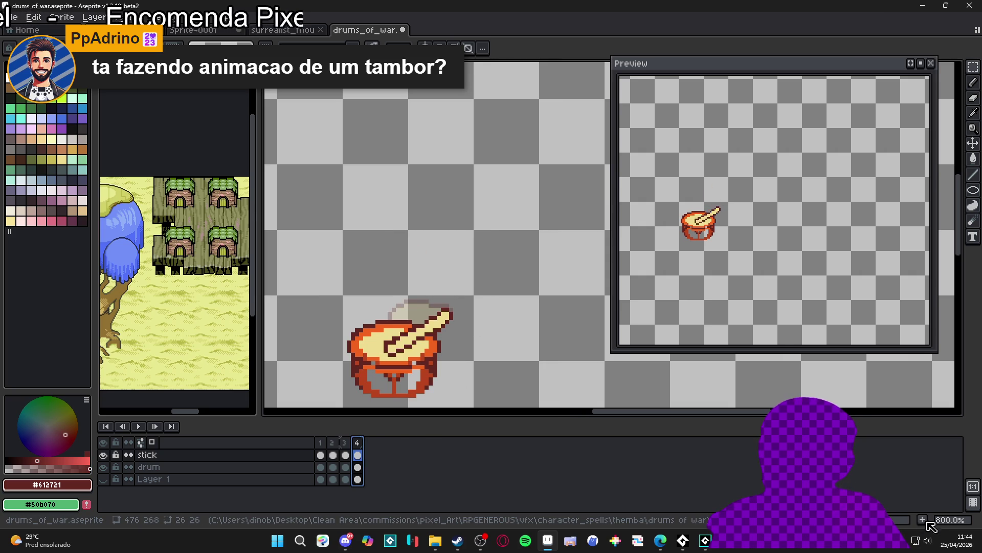
key(alt+n)
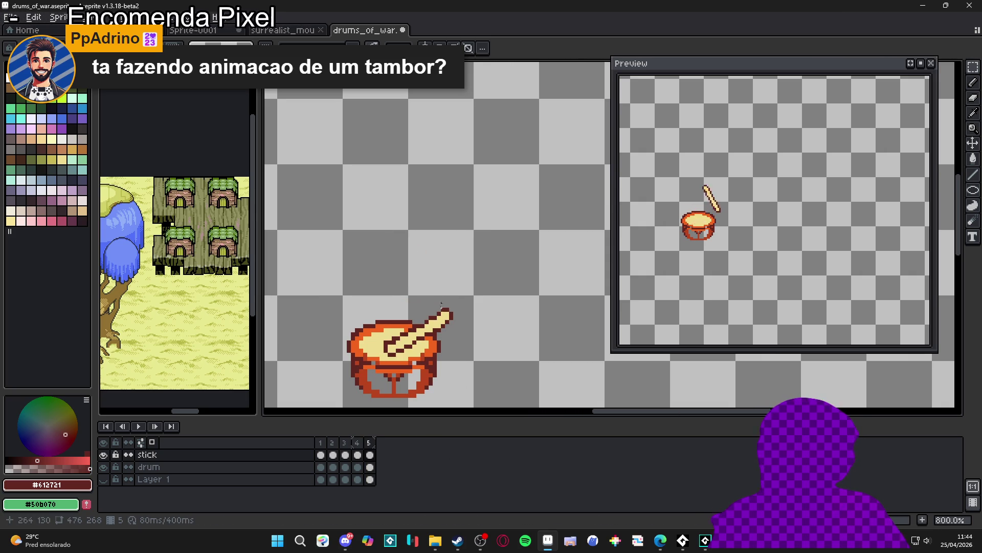
Paste the raised stick into frame 5, flip it vertically, rotate it 90° and place it on the drum top
key(ctrl+v)
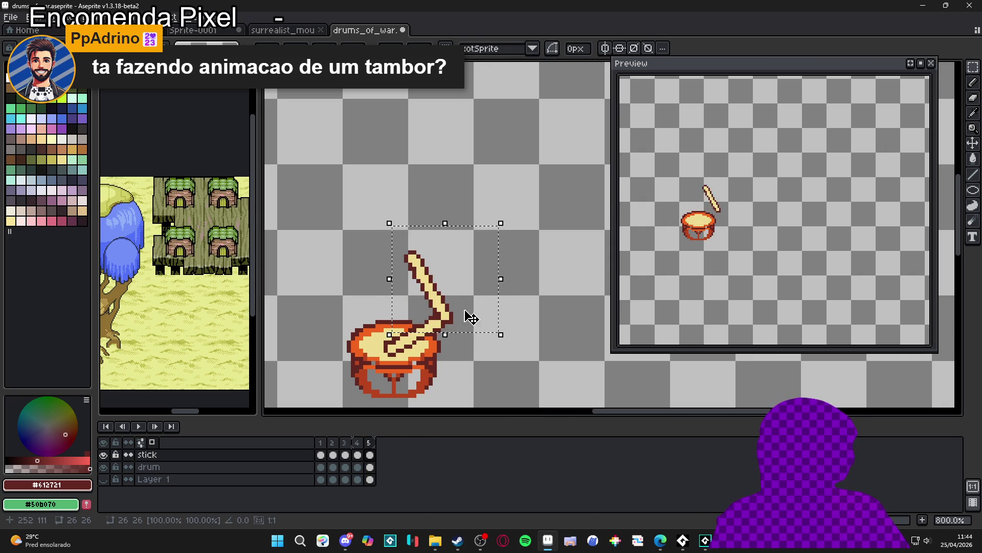
drag(467, 314, 467, 299)
key(shift+v)
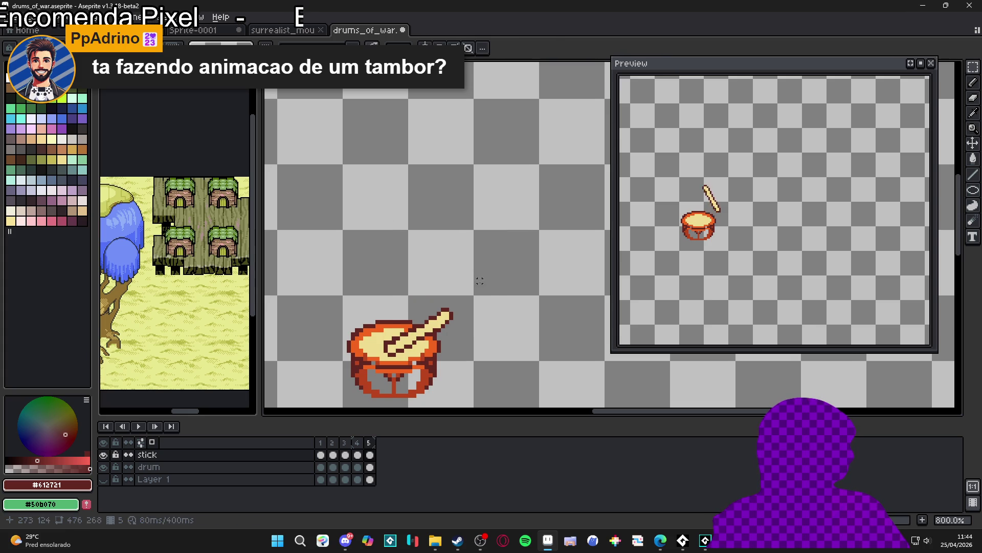
mouse_move(380, 223)
mouse_down()
mouse_move(320, 344)
mouse_move(346, 401)
mouse_up()
drag(469, 286, 429, 320)
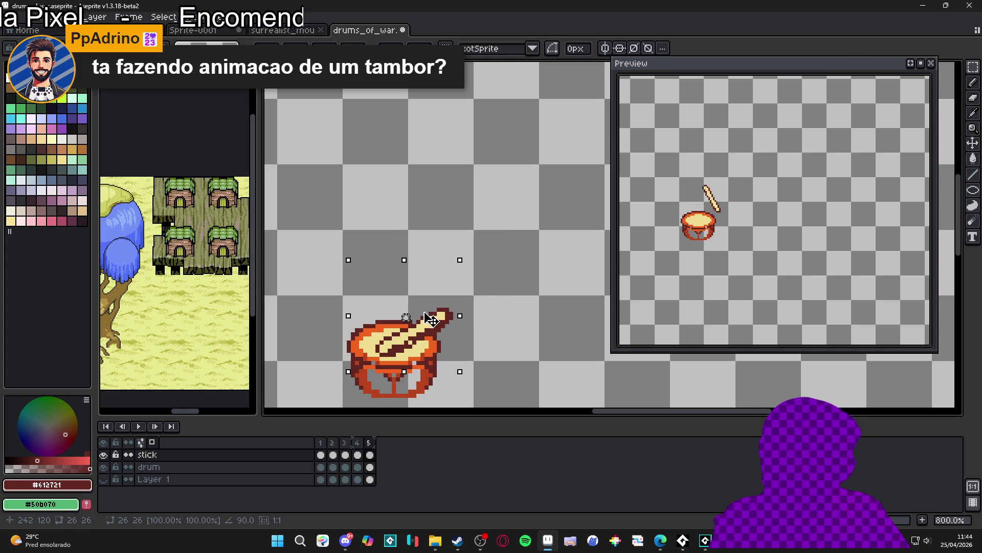
key(e)
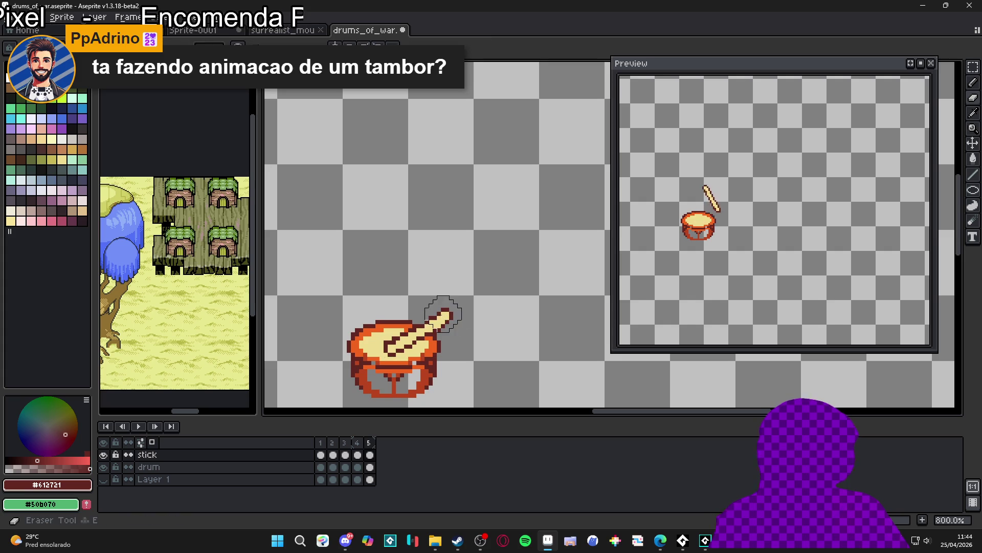
Undo that placement and re-paste the stick, rotating it to lie flat across the drum's head
key(ctrl+z)
key(ctrl+v)
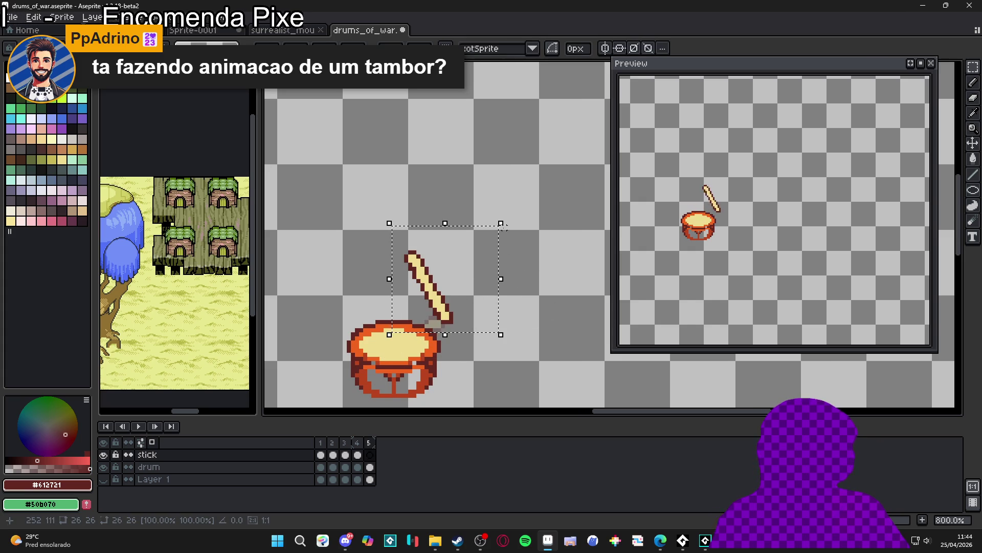
mouse_move(502, 228)
mouse_down()
mouse_move(508, 215)
mouse_move(278, 193)
mouse_move(318, 184)
mouse_up()
mouse_move(504, 321)
mouse_down()
mouse_move(461, 307)
mouse_move(438, 341)
mouse_up()
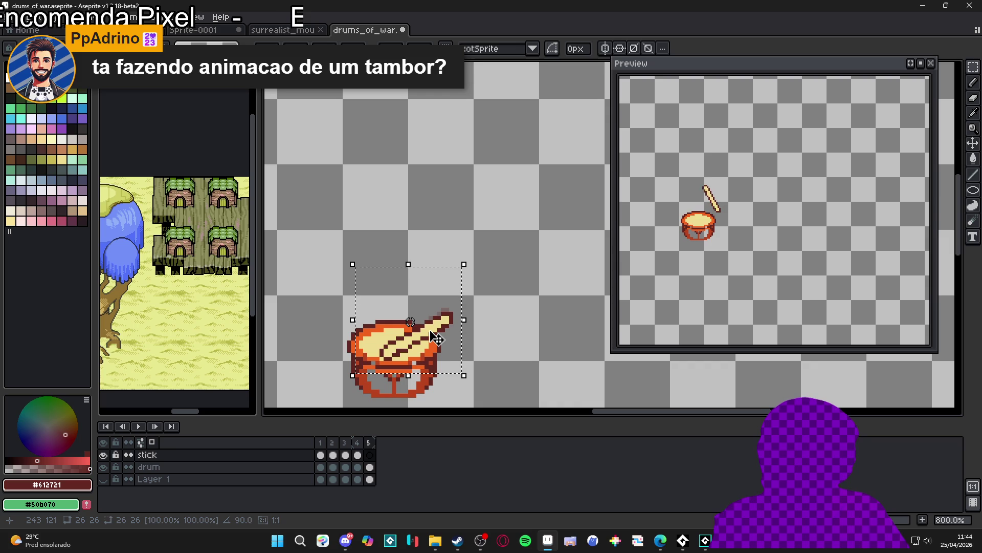
key(ctrl+d)
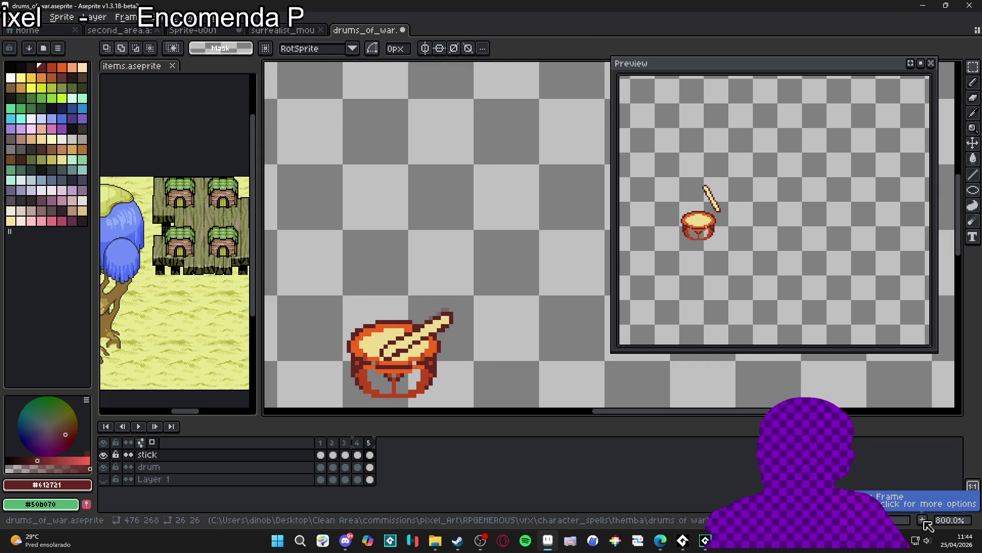
Add a sixth frame and erase the drumstick from it
click(924, 520)
key(e)
drag(450, 325, 374, 374)
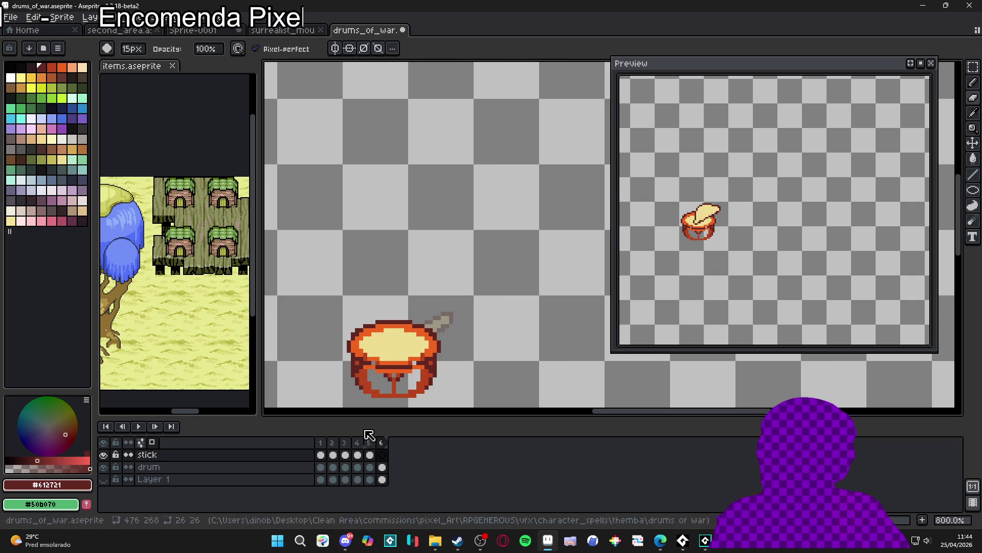
Copy frame 2's raised stick into frame 6, nudge it up 1 px, and pick its light yellow
click(333, 442)
key(v)
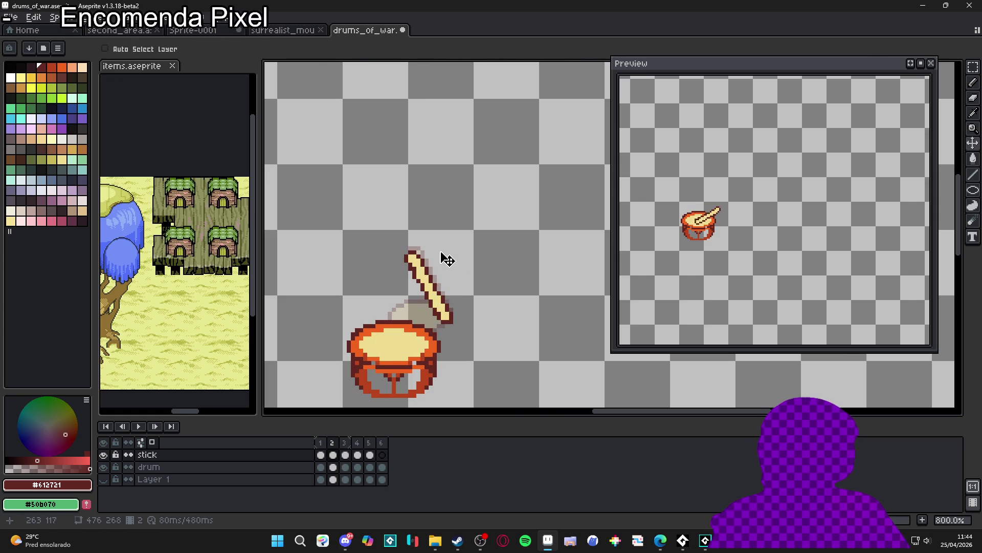
key(m)
drag(491, 226, 366, 359)
key(ctrl+c)
click(382, 454)
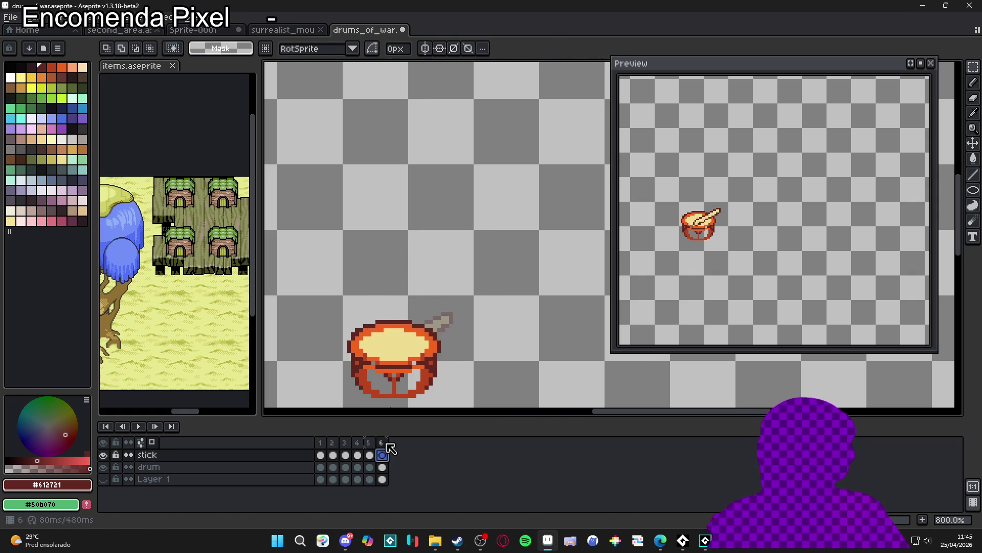
key(ctrl+v)
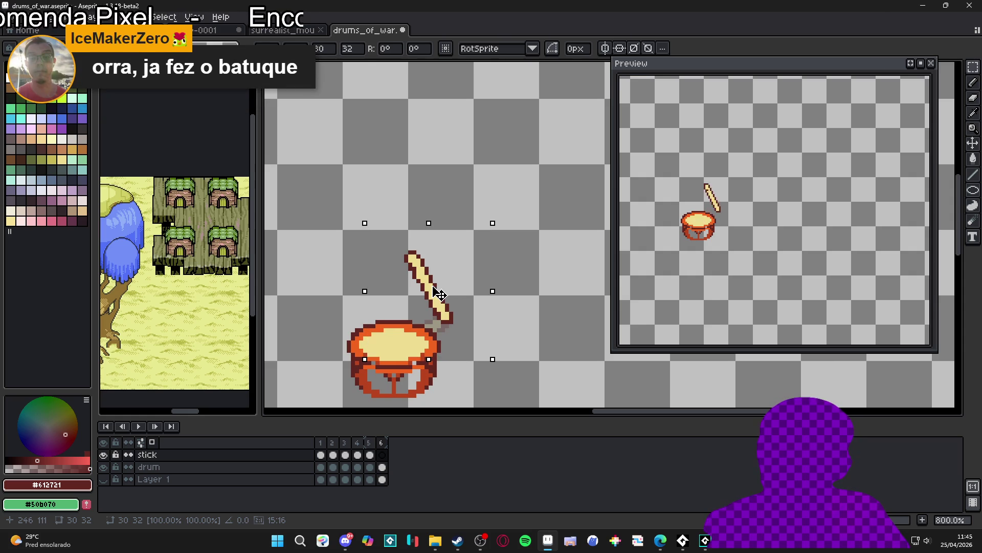
drag(438, 290, 438, 288)
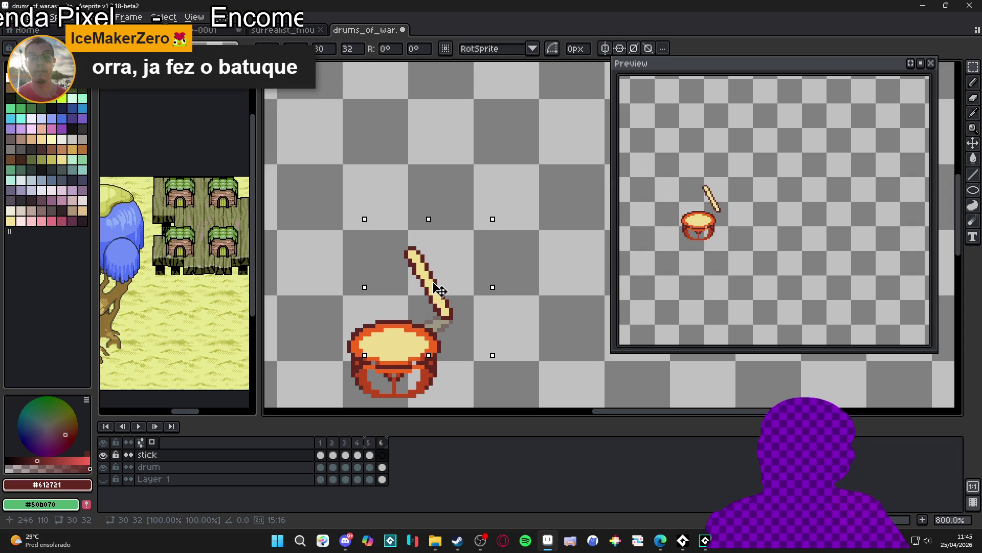
key(Return)
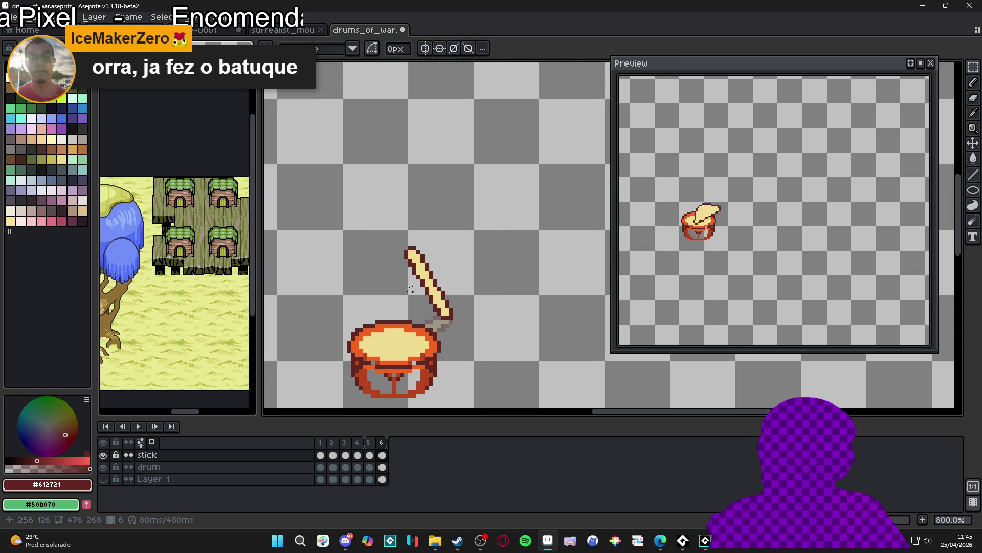
scroll(411, 289, up, 1)
alt+click(416, 259)
Paint the stick's left side wider in light yellow to form a cream smear
scroll(415, 259, up, 1)
mouse_move(430, 243)
mouse_down()
mouse_move(453, 288)
mouse_move(430, 264)
mouse_move(446, 290)
mouse_move(434, 283)
mouse_up()
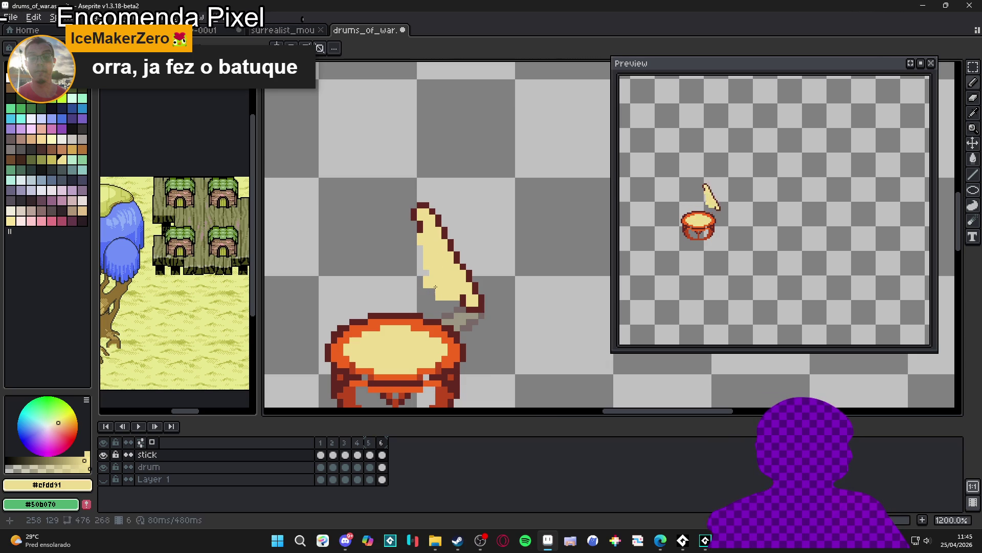
mouse_move(420, 221)
mouse_down()
mouse_move(416, 261)
mouse_move(428, 297)
mouse_move(453, 301)
mouse_up()
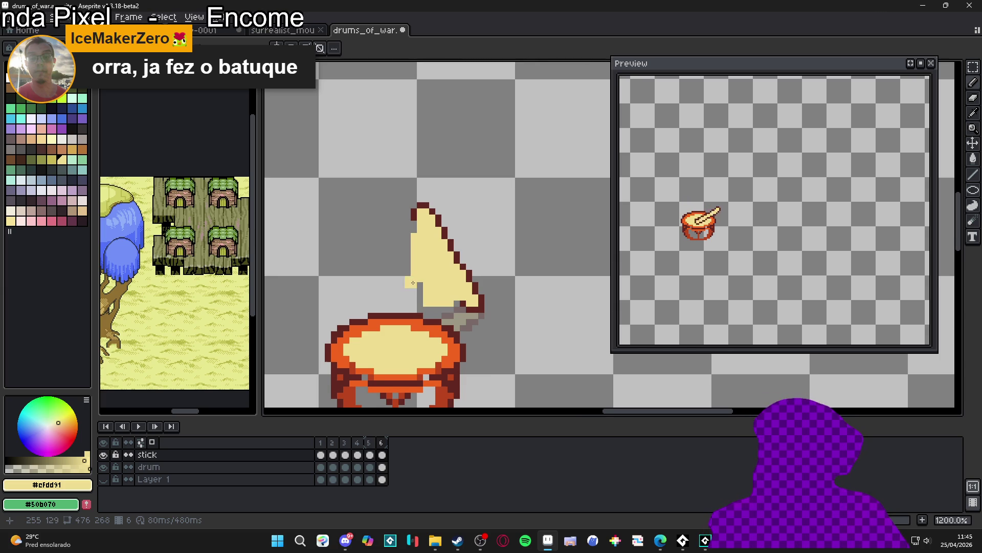
Outline the smear's new left edge and base with dark red pixels
scroll(413, 283, up, 2)
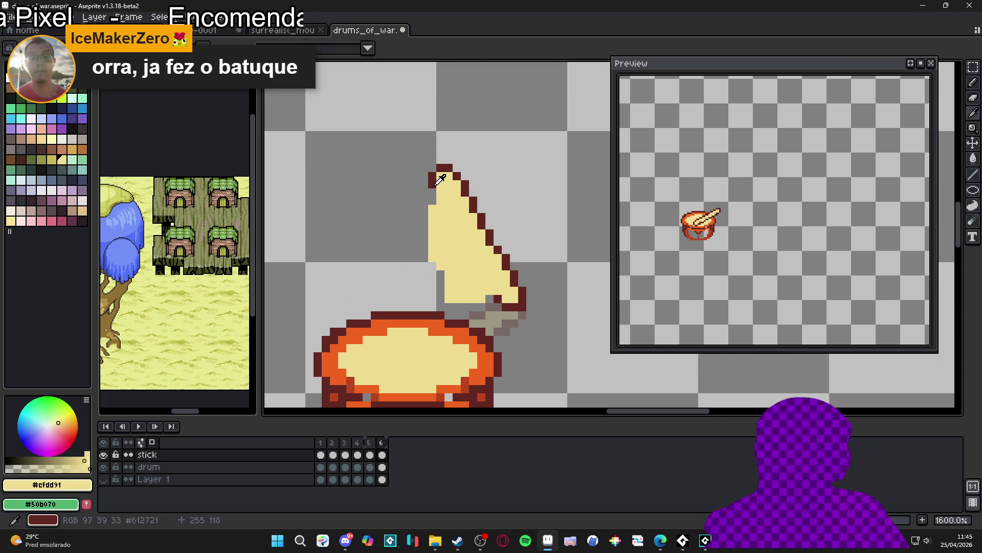
click(439, 180)
mouse_move(432, 191)
mouse_down()
mouse_move(440, 286)
mouse_move(389, 230)
mouse_move(432, 257)
mouse_up()
key(q)
key(b)
click(497, 306)
click(490, 299)
click(481, 307)
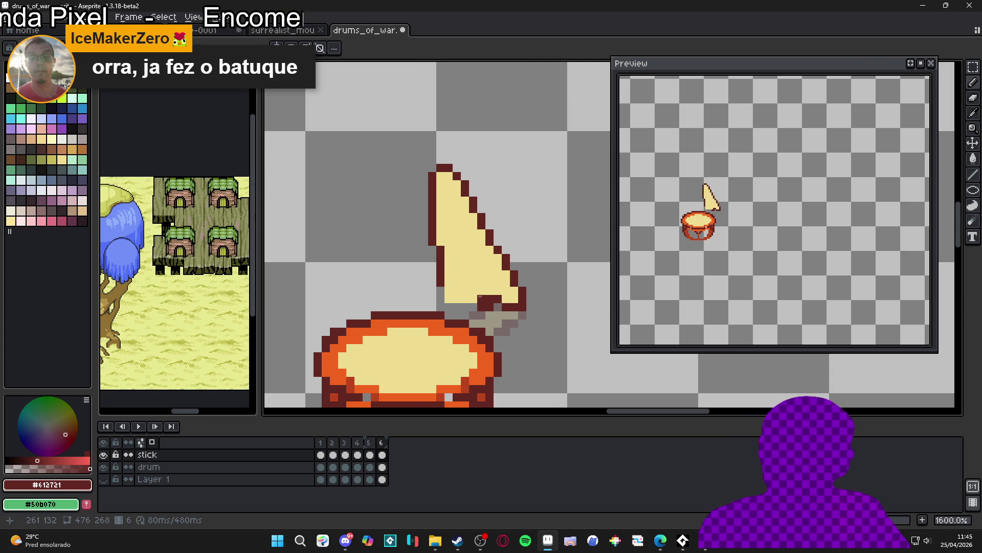
scroll(479, 297, down, 2)
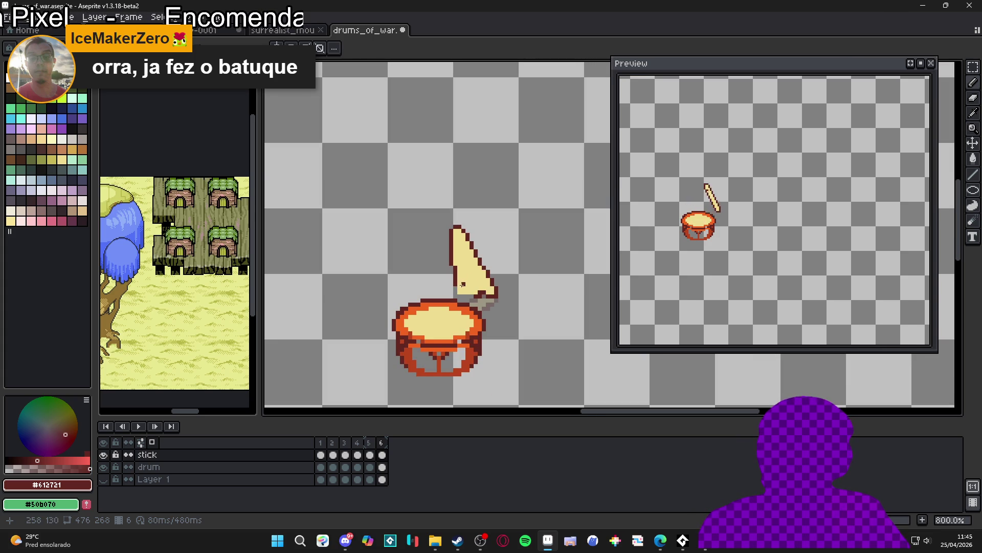
Set the durations of frames 3 and 6 to 50 ms each
click(322, 443)
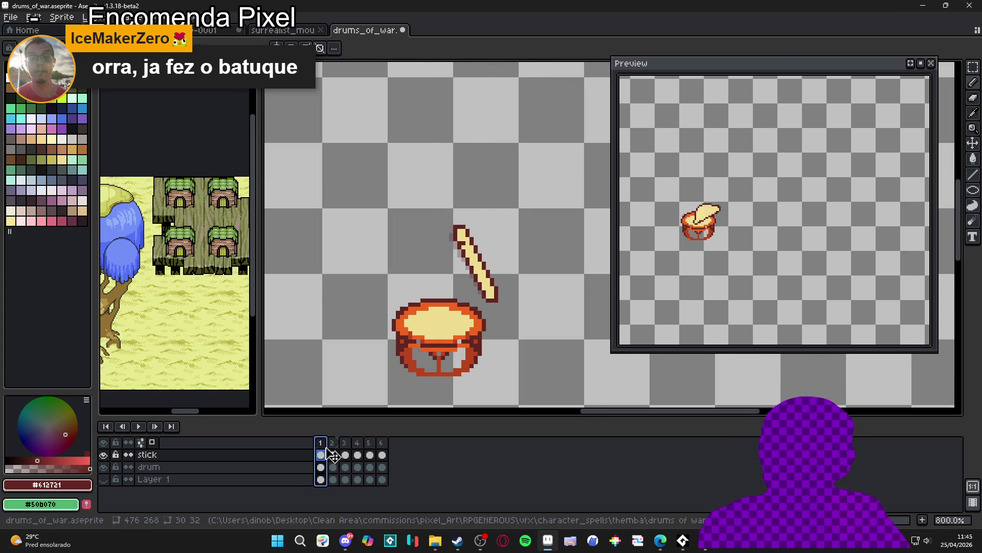
click(334, 451)
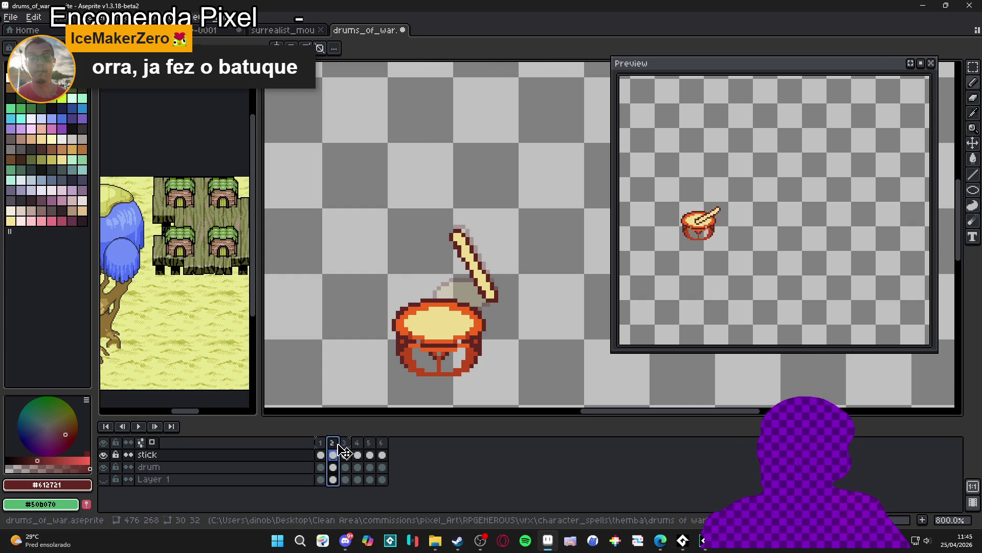
click(346, 443)
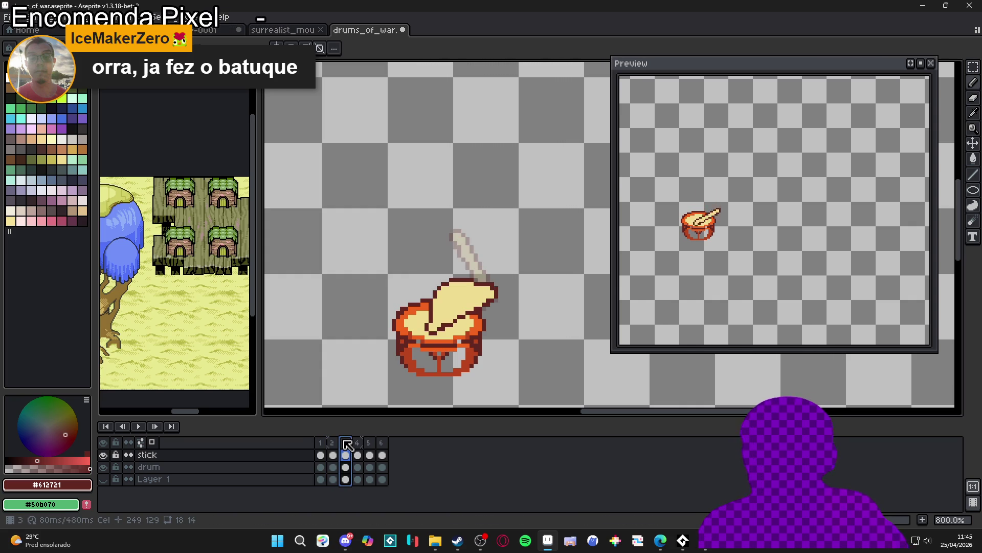
double_click(347, 445)
key(Return)
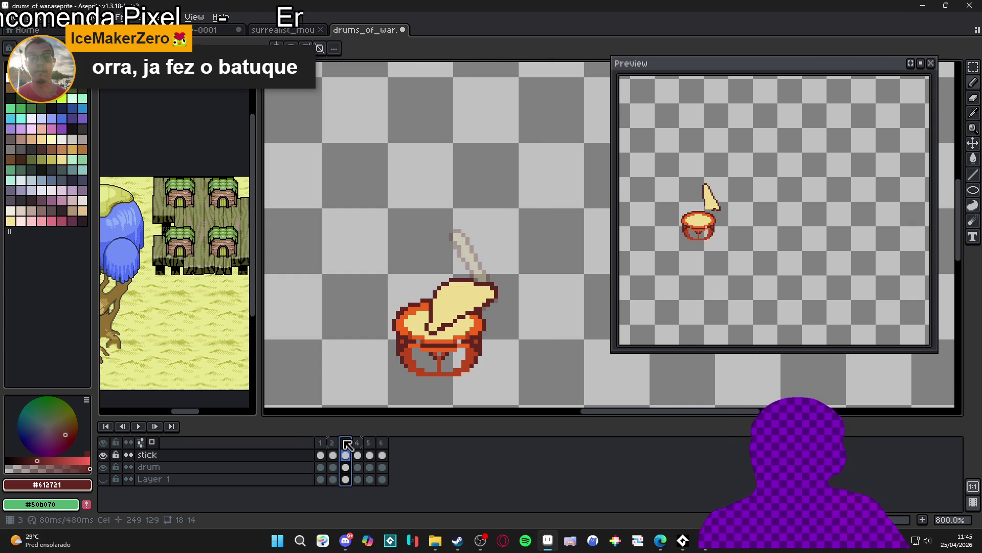
click(357, 443)
click(368, 444)
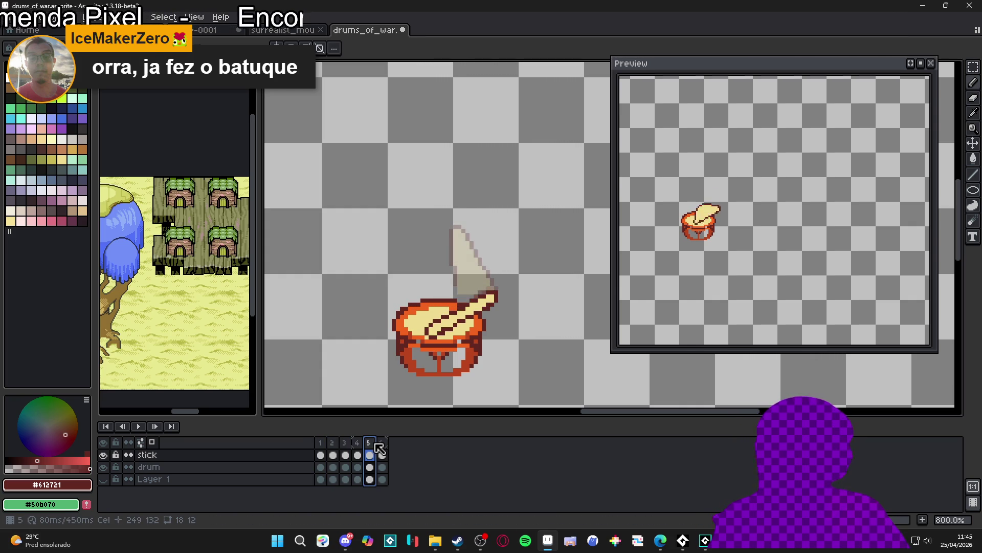
click(382, 444)
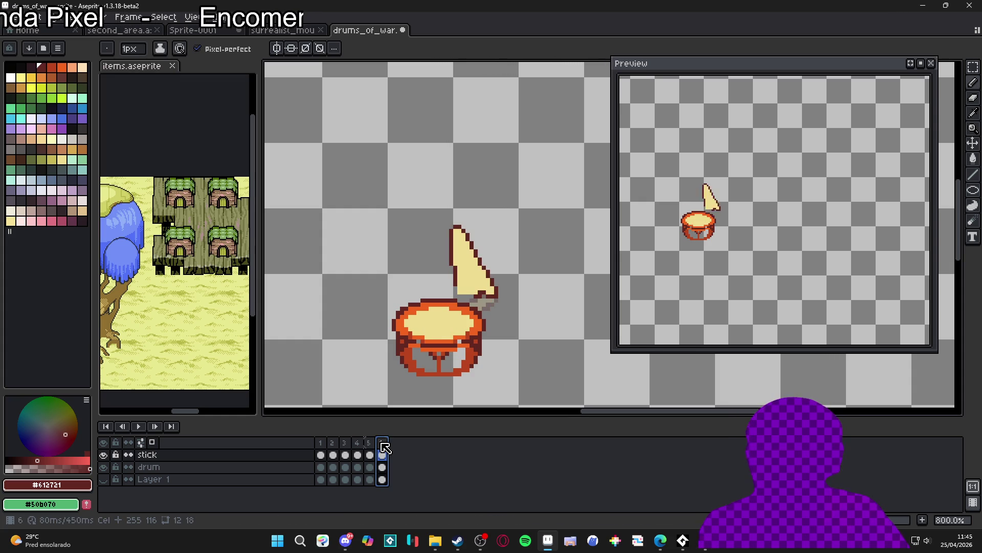
double_click(382, 444)
key(Return)
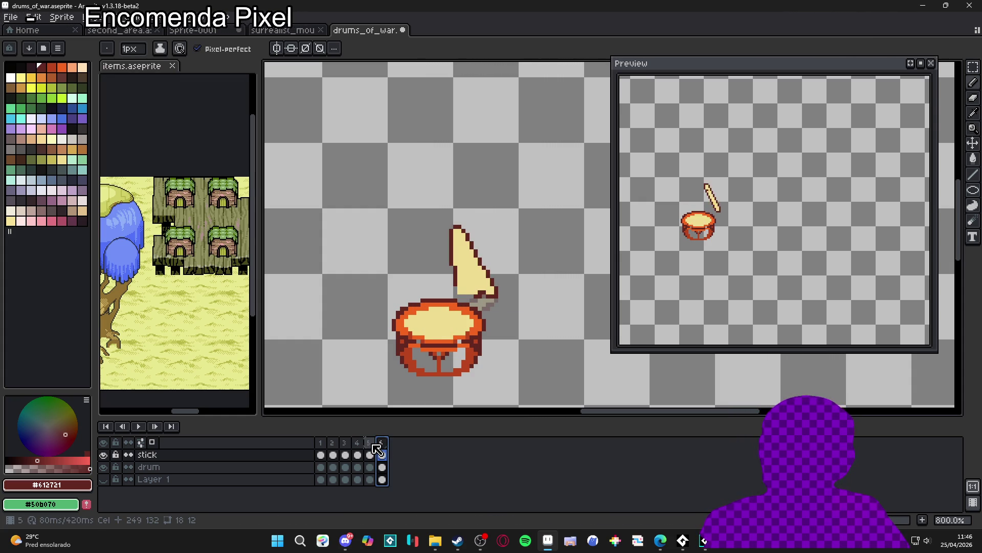
Select the stick cels in all six frames and move them up one pixel
click(321, 454)
click(333, 454)
click(346, 454)
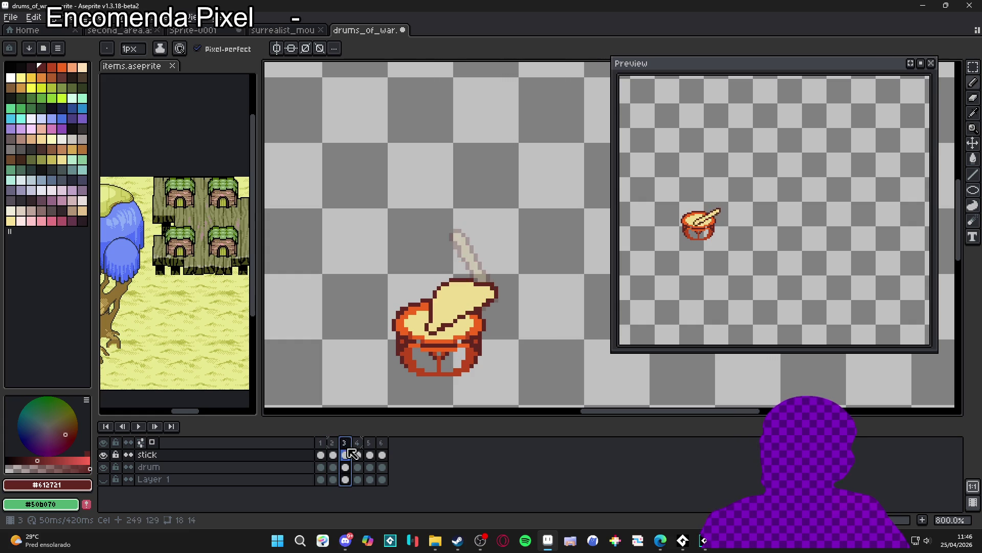
click(358, 454)
click(370, 455)
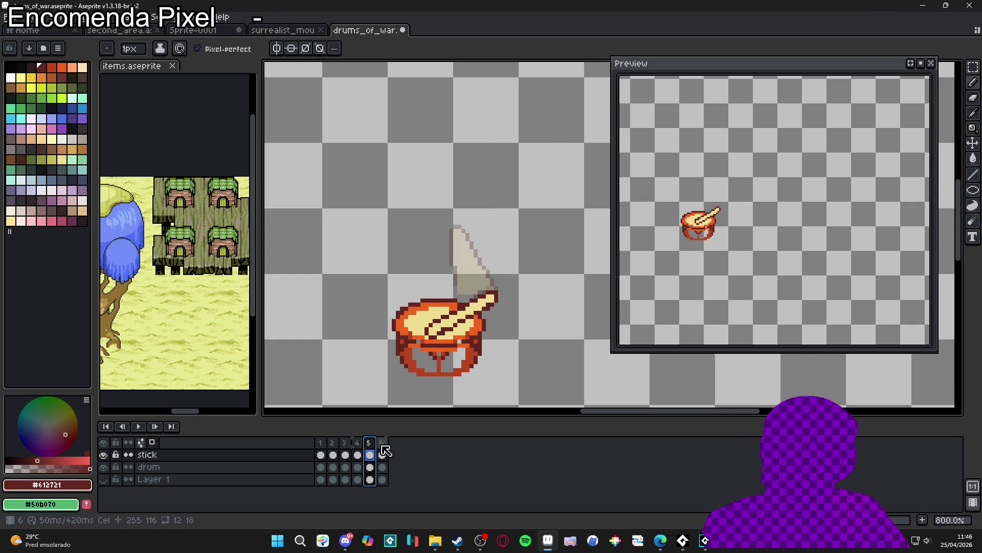
click(383, 455)
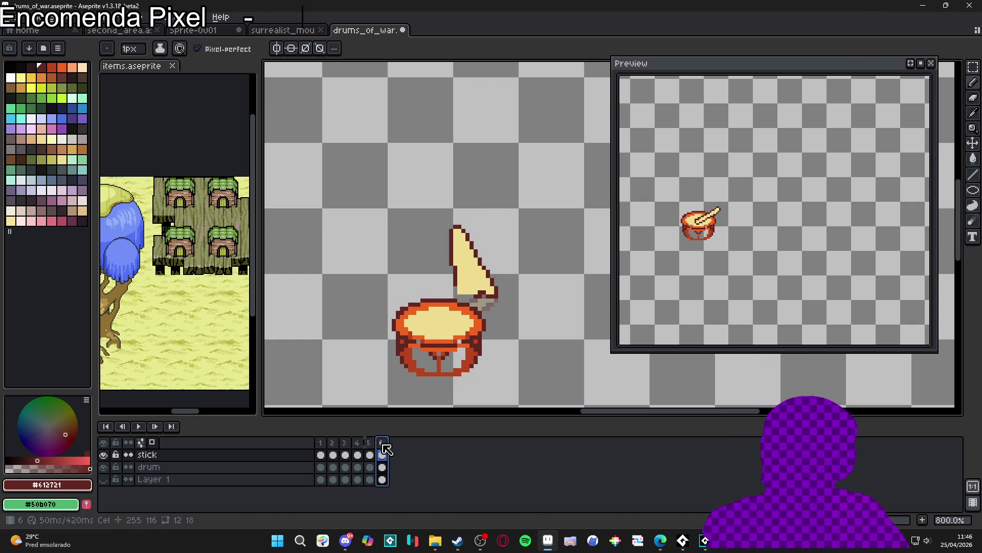
click(317, 443)
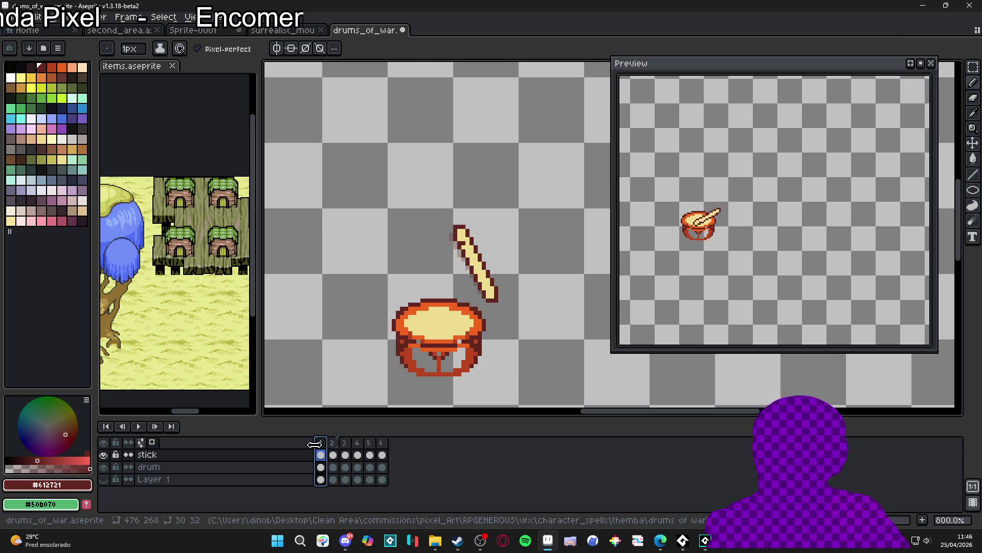
drag(320, 455, 383, 455)
key(v)
drag(496, 292, 504, 282)
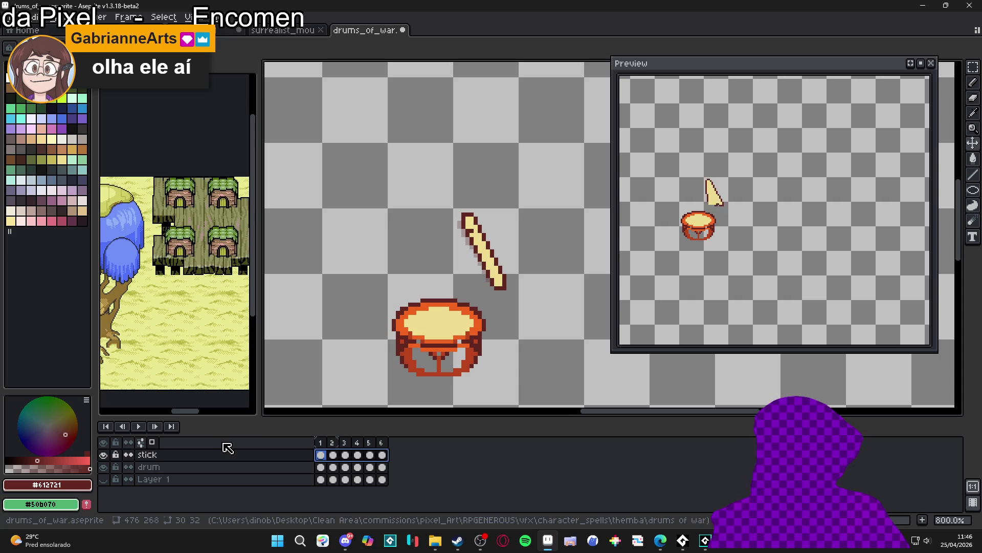
Show the battle background layer, clear the selection, and go to frame 3's smear
click(103, 479)
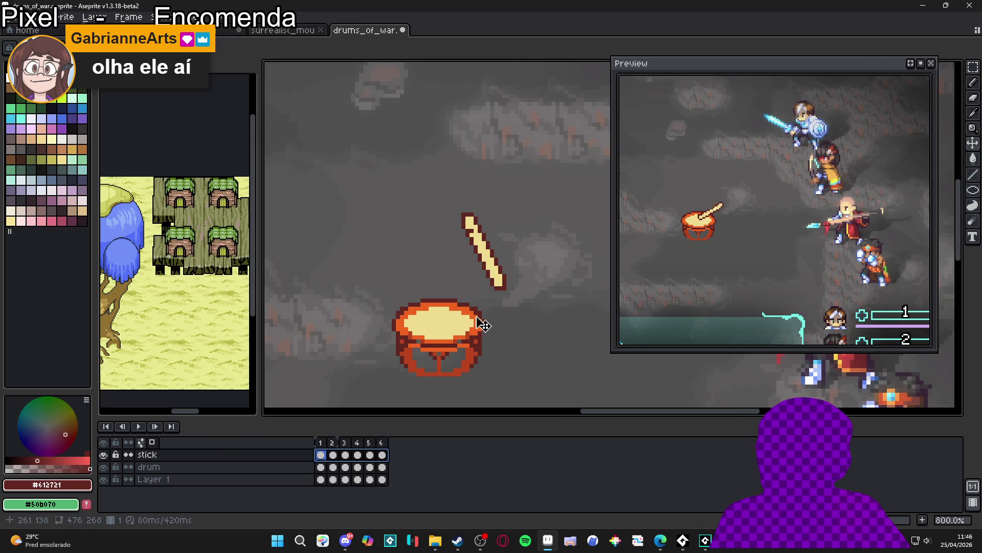
click(495, 262)
click(333, 455)
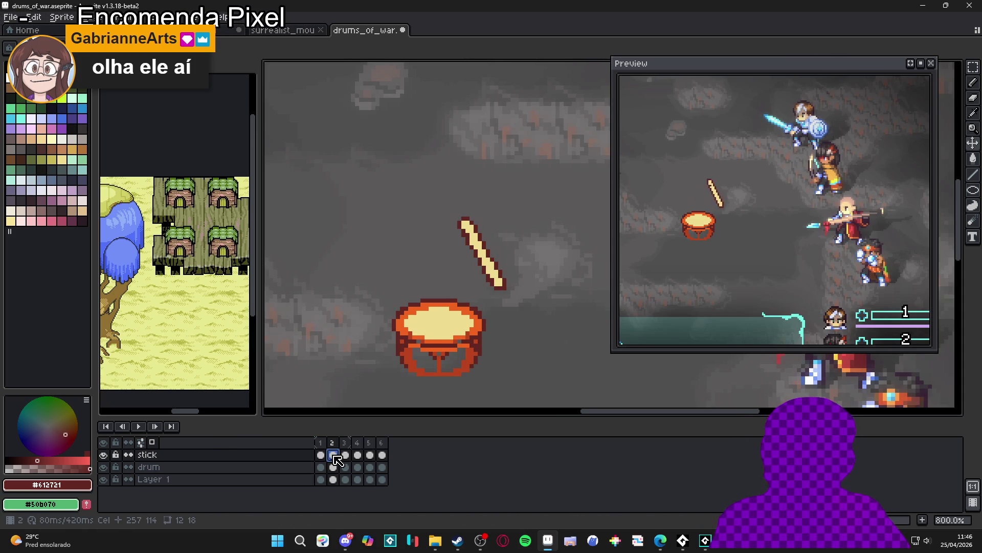
click(344, 455)
scroll(466, 314, up, 3)
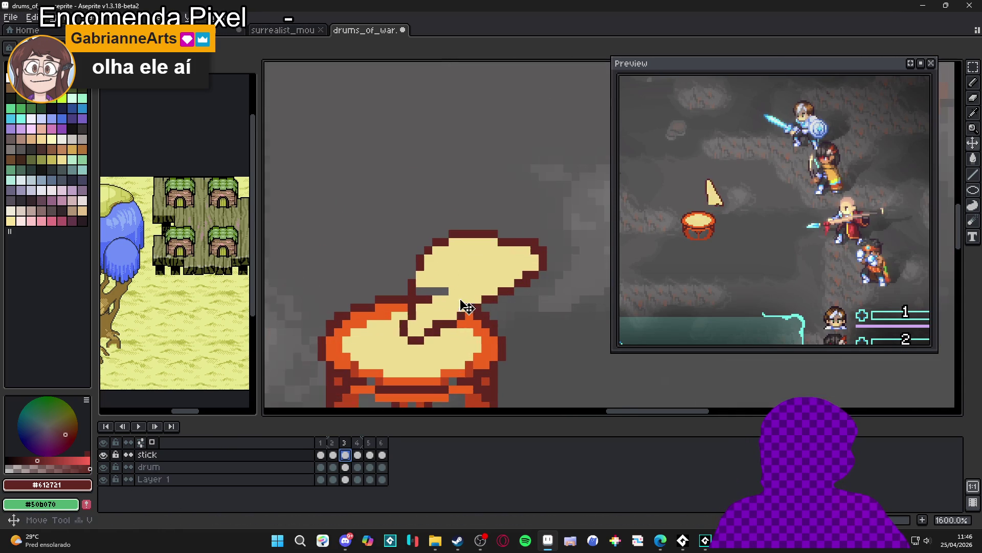
scroll(458, 281, up, 2)
Paint over the stray outline pixels inside frame 3's smear in cream
alt+click(415, 307)
click(419, 296)
click(404, 296)
click(402, 308)
click(414, 309)
alt+click(390, 296)
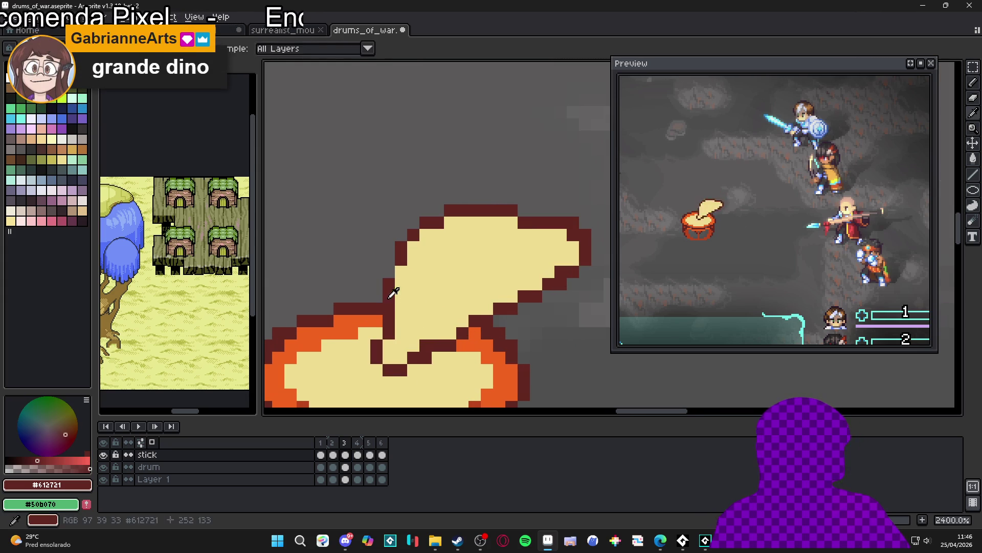
Step through frames 4, 5 and 6 to review the strike
scroll(402, 272, down, 1)
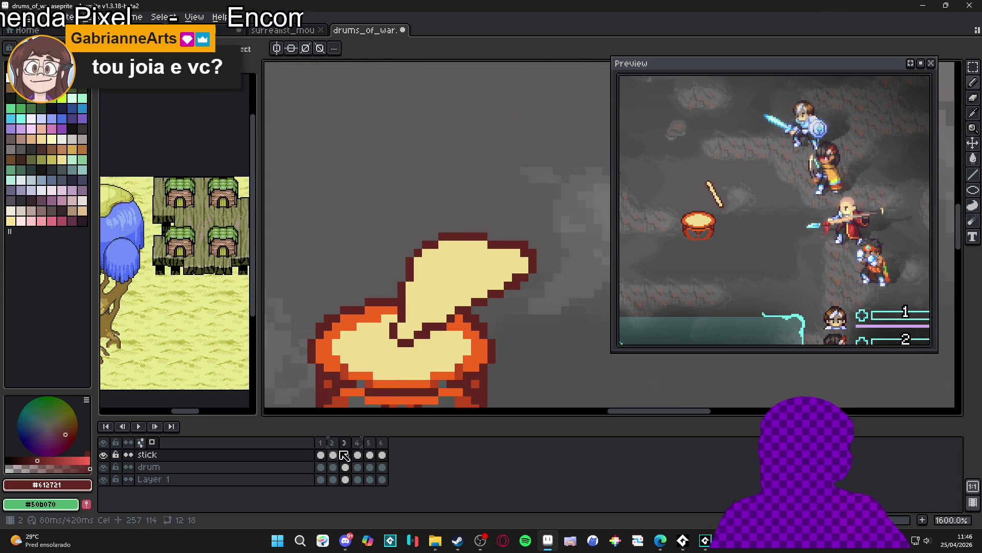
scroll(440, 292, down, 1)
click(357, 442)
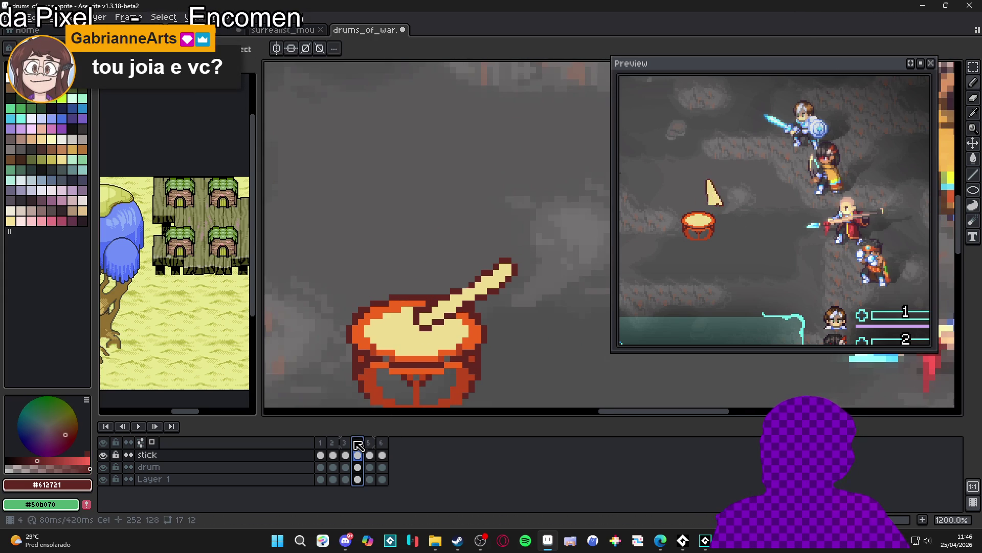
scroll(465, 285, up, 2)
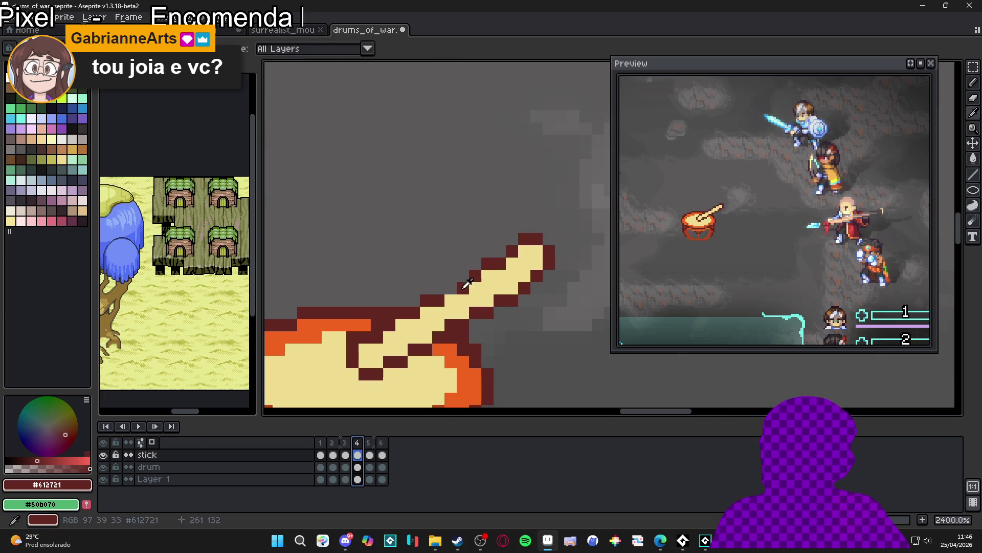
scroll(465, 285, down, 3)
key(Right)
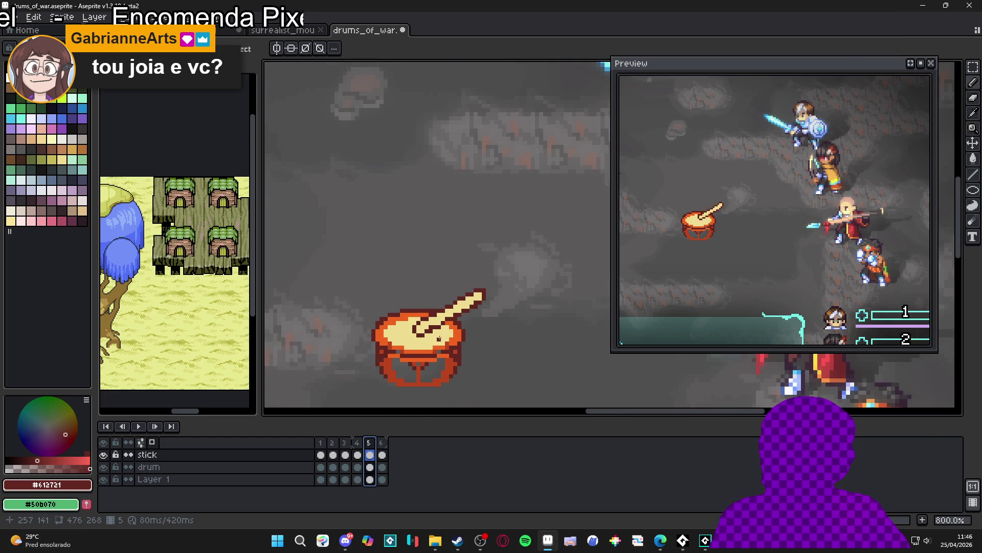
key(Right)
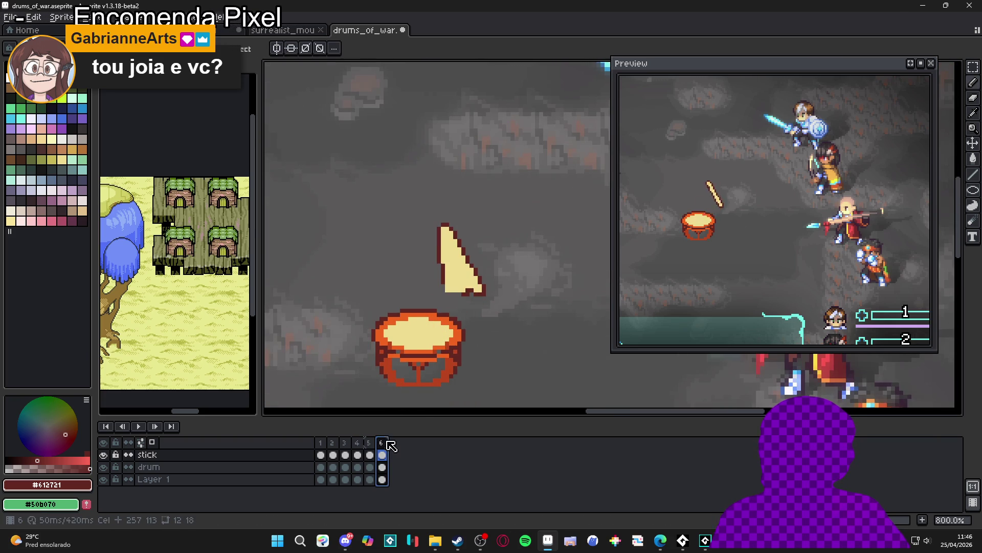
scroll(469, 292, up, 2)
scroll(464, 286, up, 1)
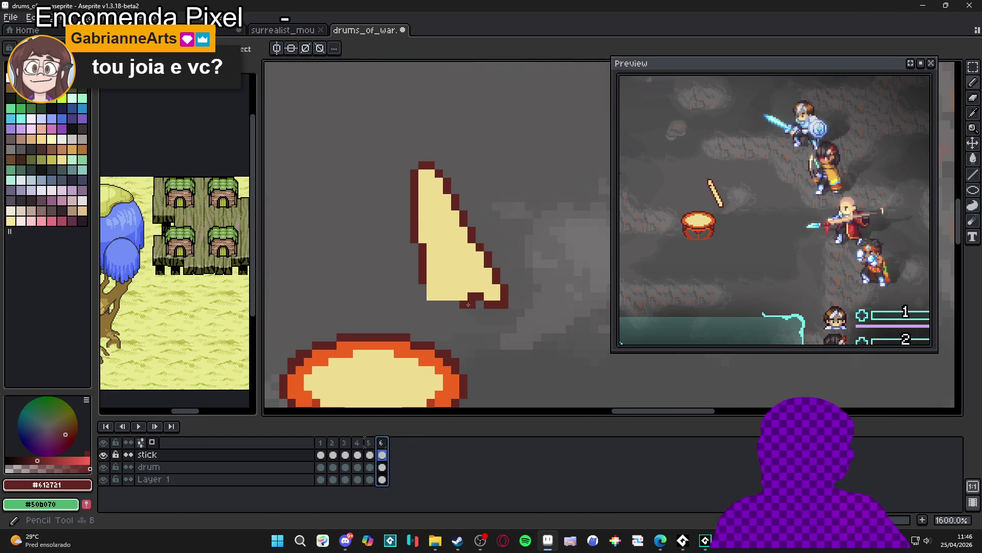
Draw a dark outline along the bottom edge of frame 6's smear
key(b)
mouse_move(467, 306)
mouse_down()
mouse_move(445, 306)
mouse_move(423, 288)
mouse_up()
click(440, 305)
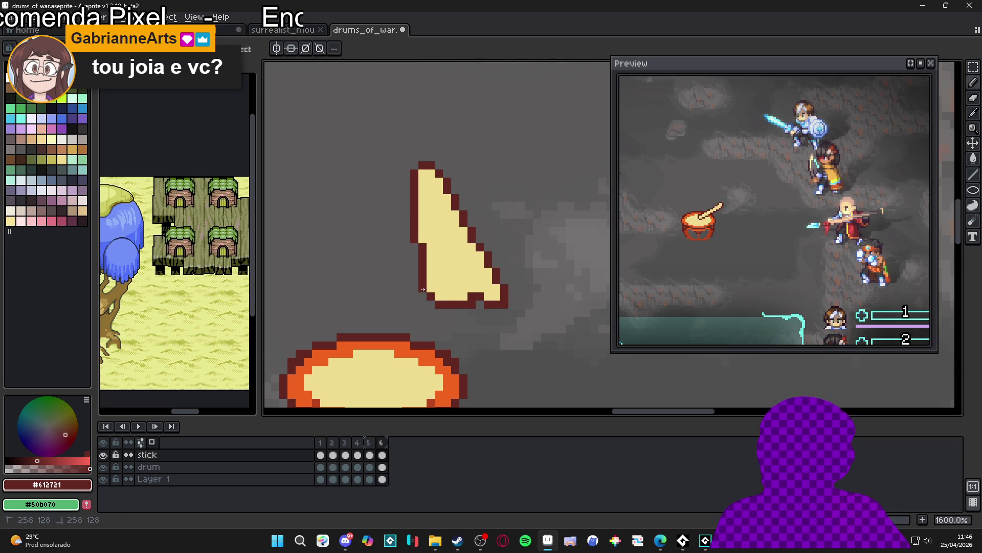
key(e)
key(b)
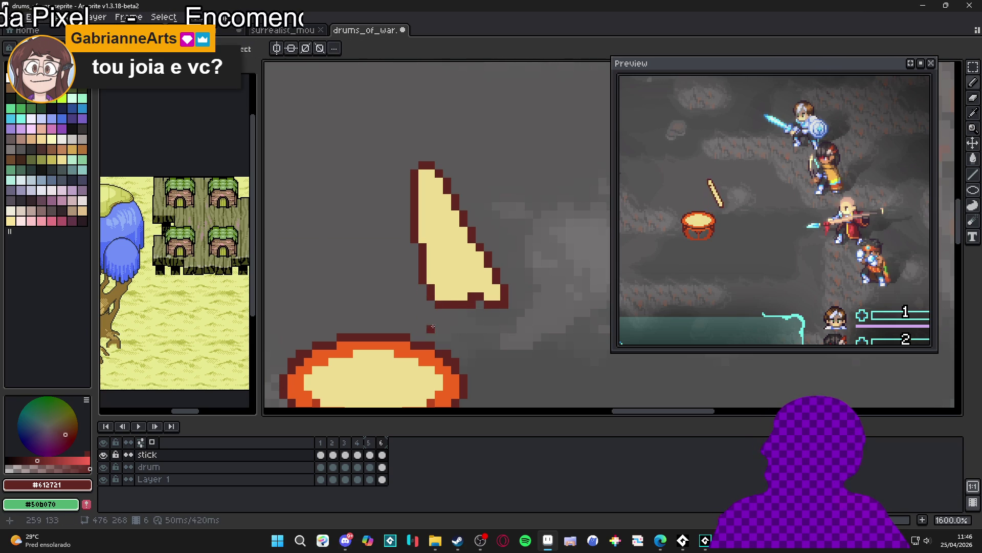
scroll(445, 319, down, 1)
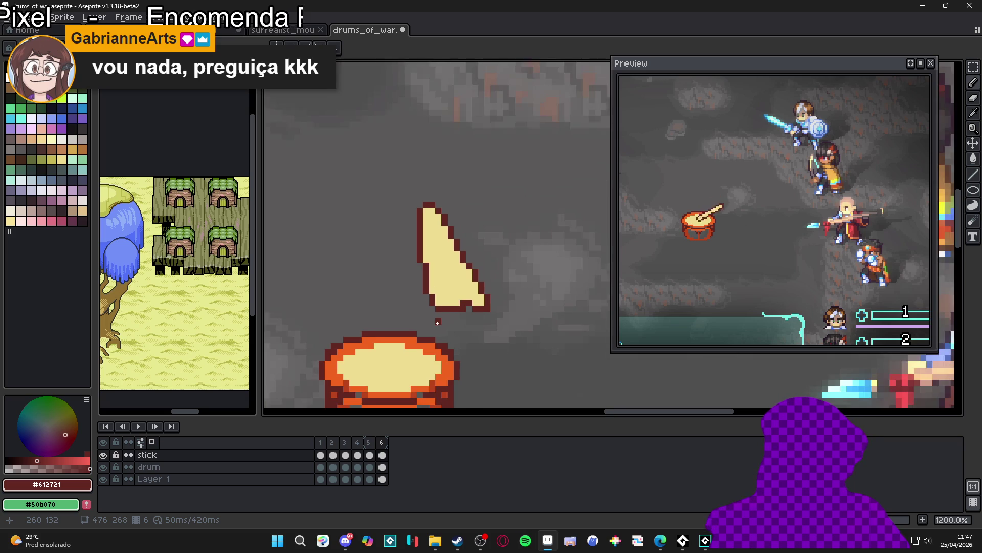
Save drums_of_war.aseprite and review frames 1 and 2
key(ctrl+s)
scroll(452, 319, down, 1)
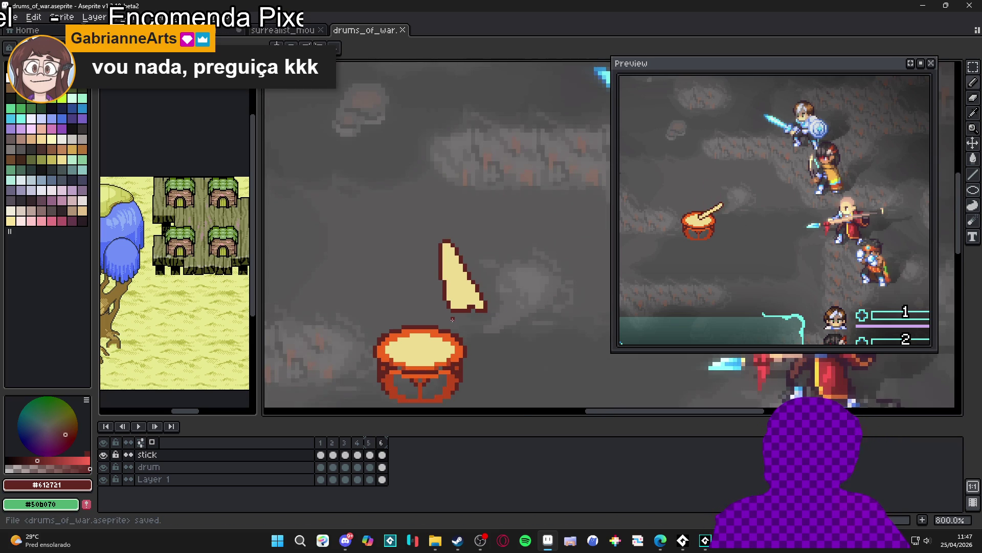
click(321, 455)
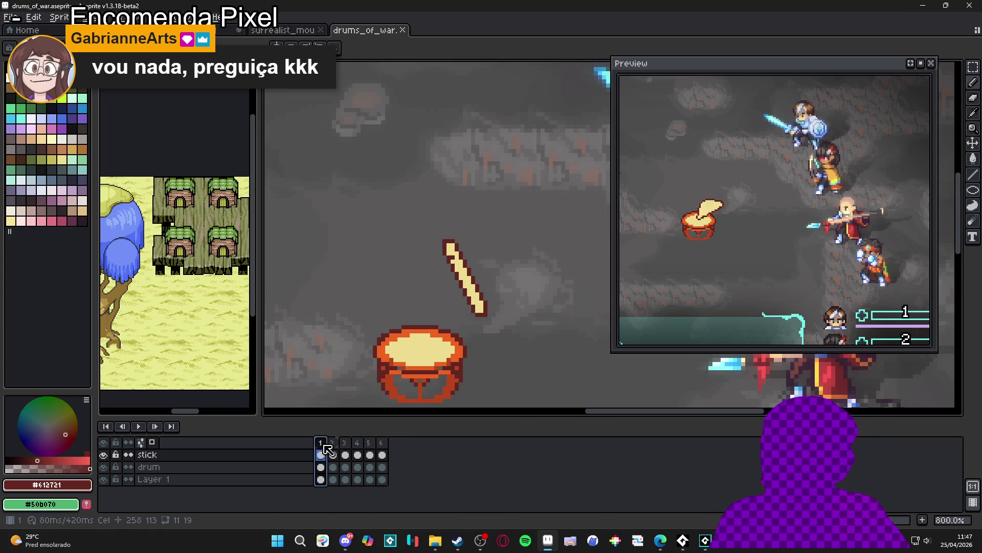
click(333, 454)
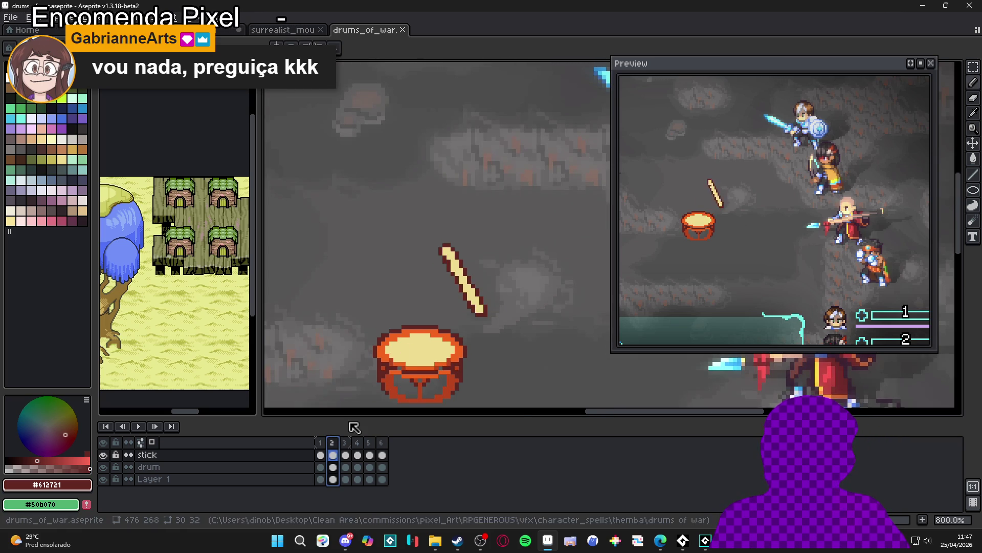
scroll(434, 259, down, 1)
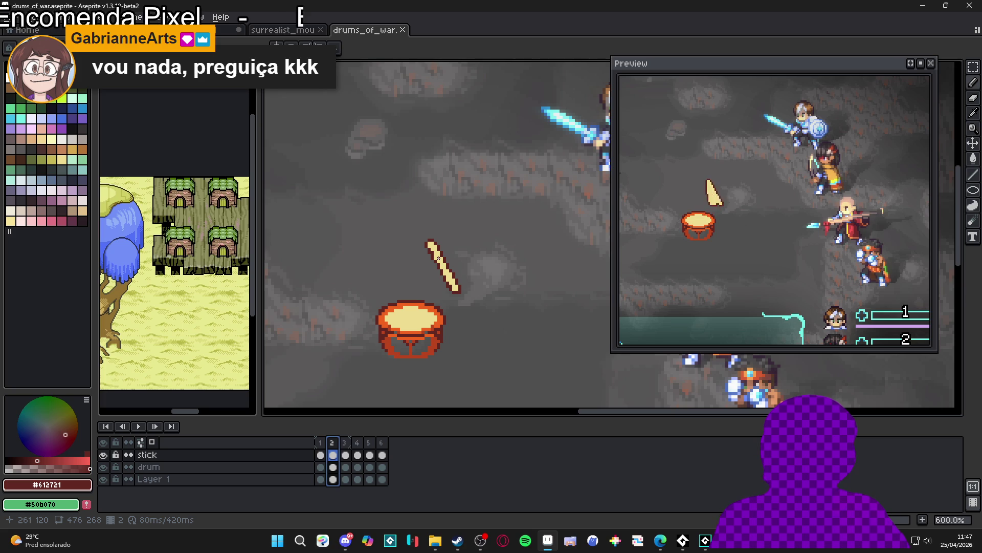
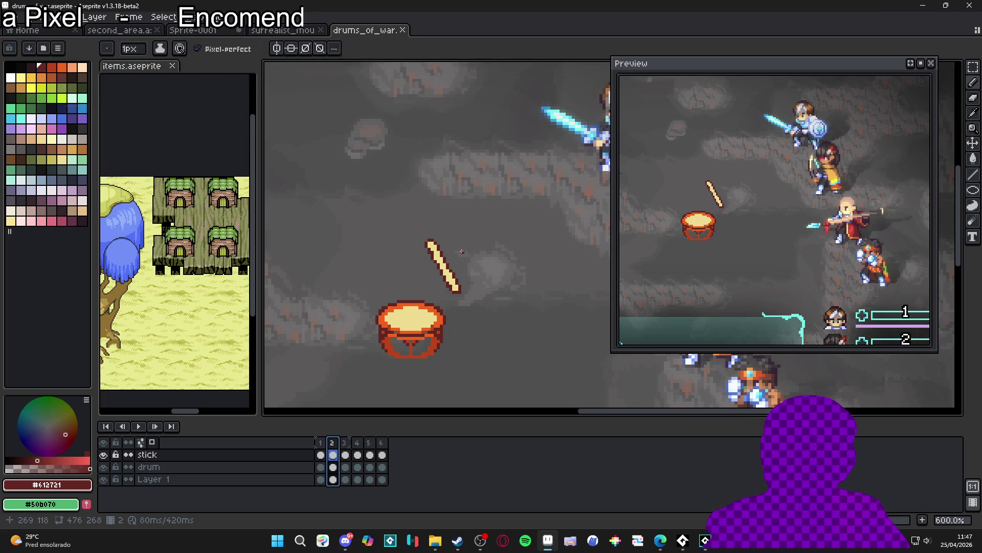
Step through the drum-strike frames 1 to 4, comparing frame 3 with frame 4
click(321, 443)
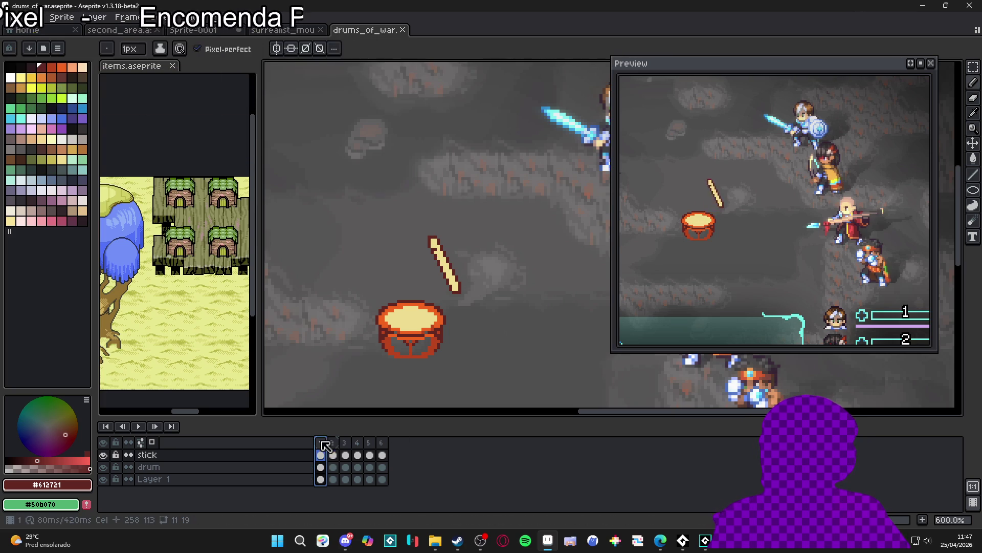
click(332, 444)
click(345, 445)
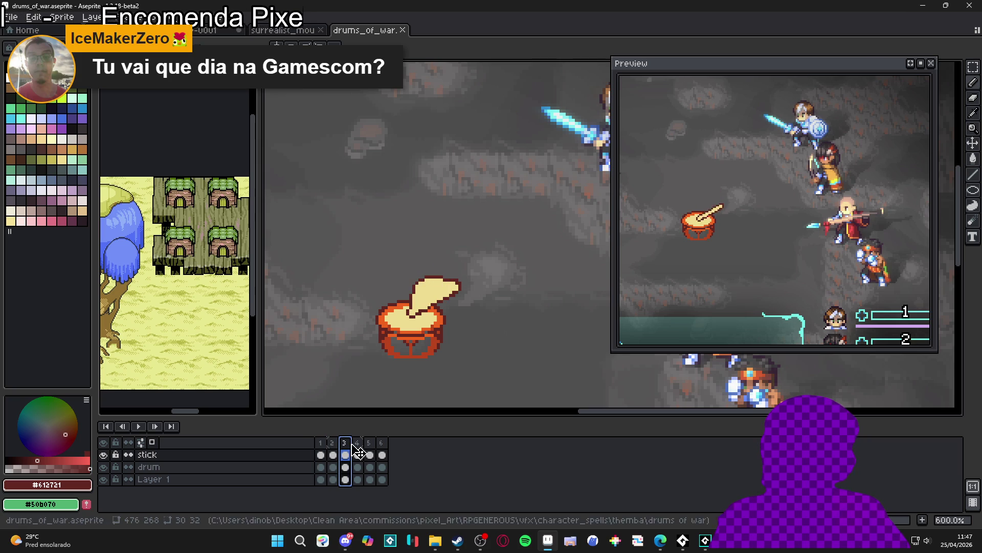
click(361, 450)
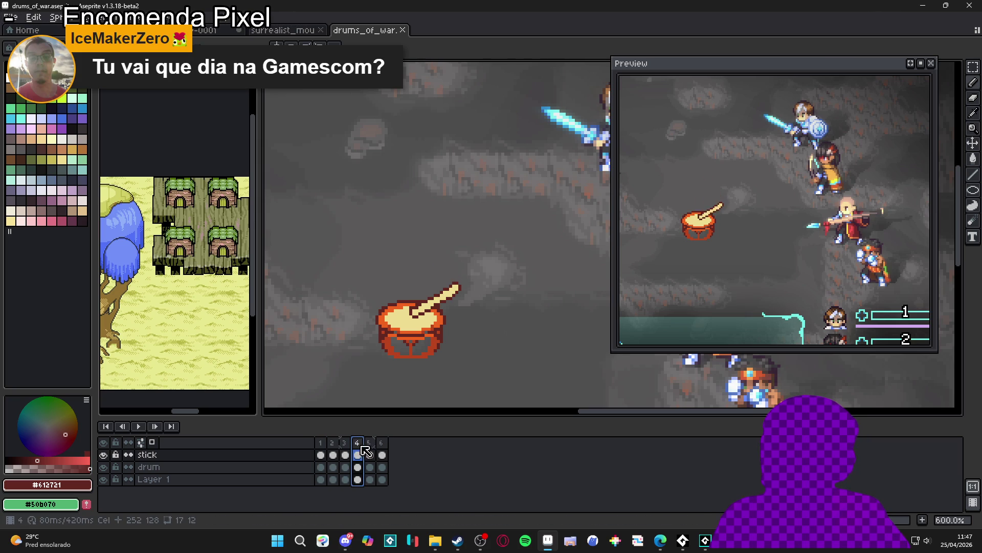
click(349, 444)
click(358, 444)
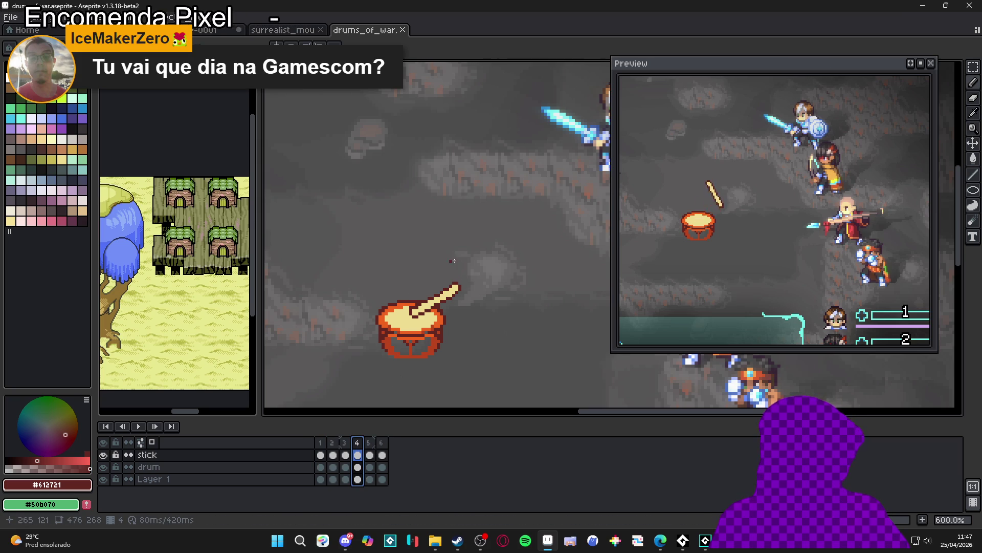
Nudge the stick on frame 4 one pixel to the left
scroll(442, 307, up, 3)
ctrl+click(418, 326)
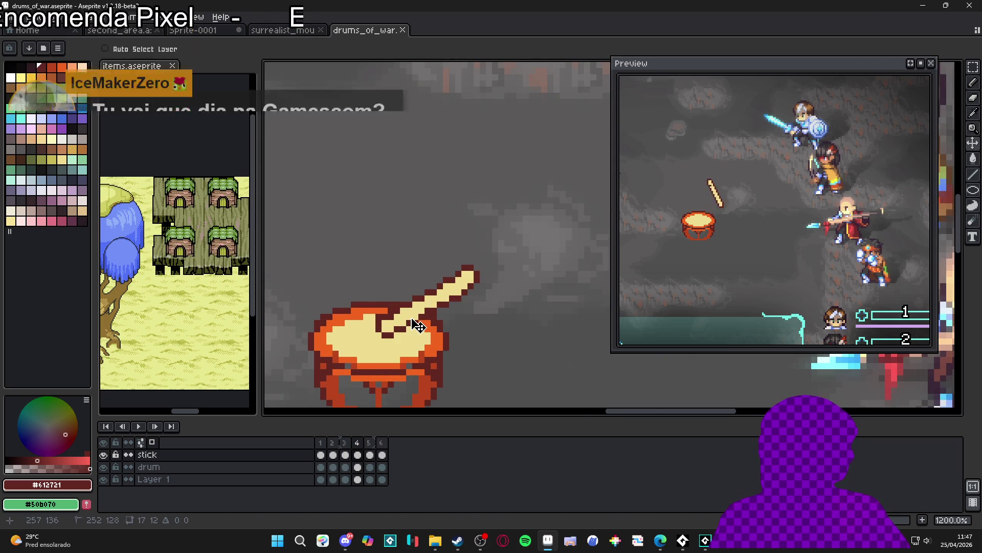
key(Left)
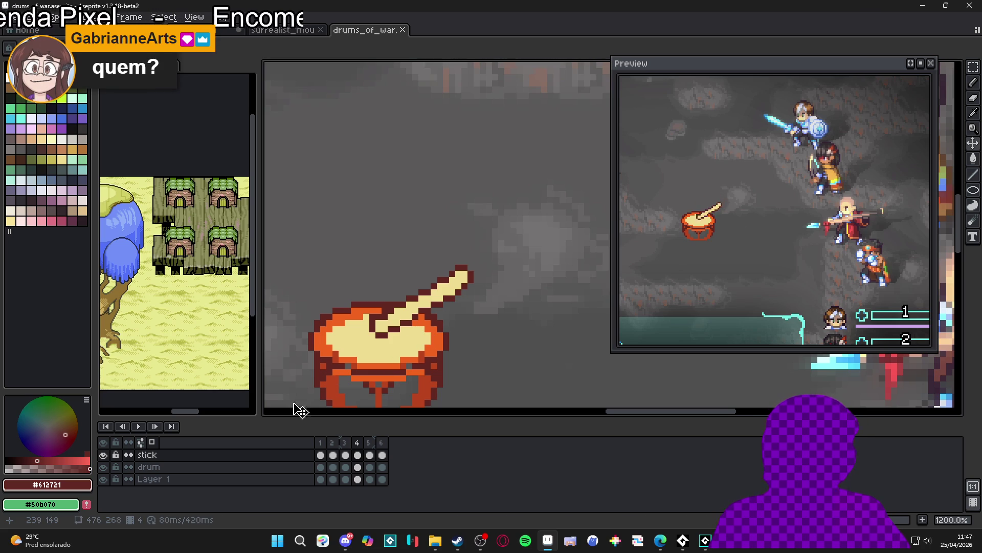
Check frames 5 and 6 against frame 4, then return to frame 1
scroll(372, 346, down, 2)
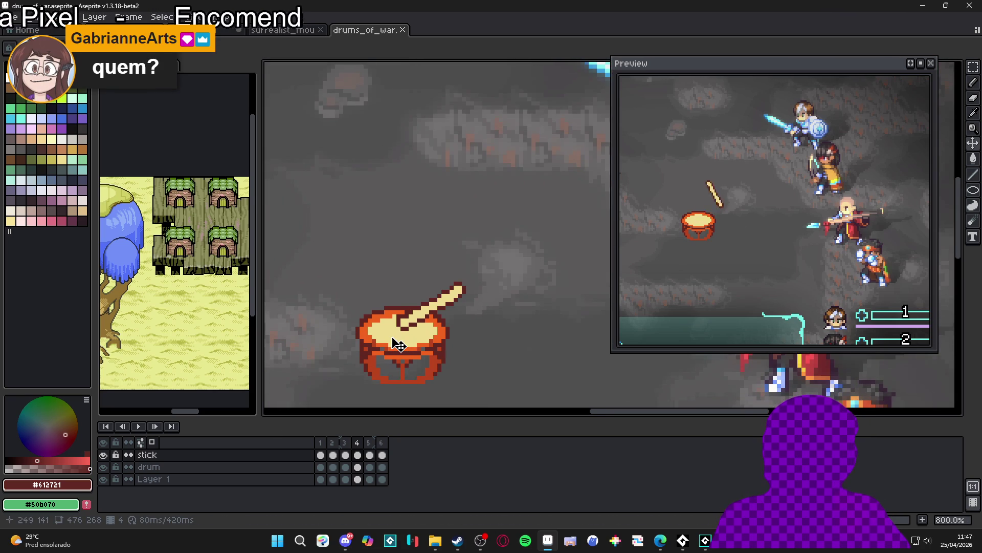
click(370, 454)
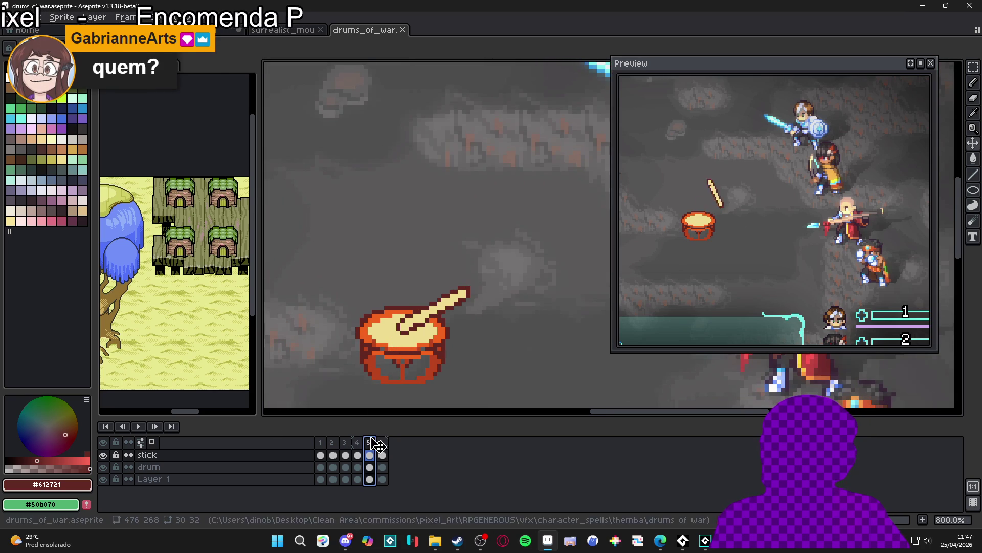
click(358, 454)
click(370, 454)
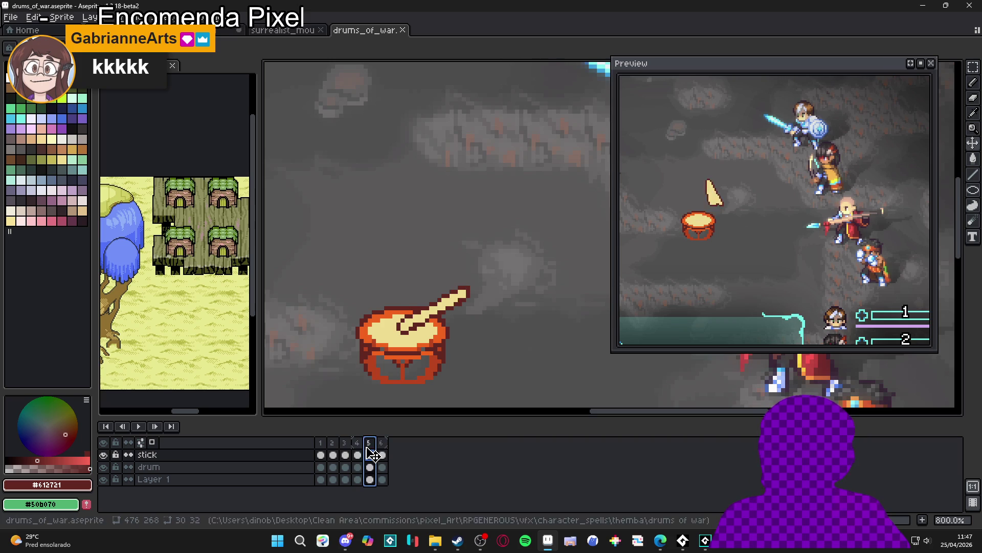
click(382, 454)
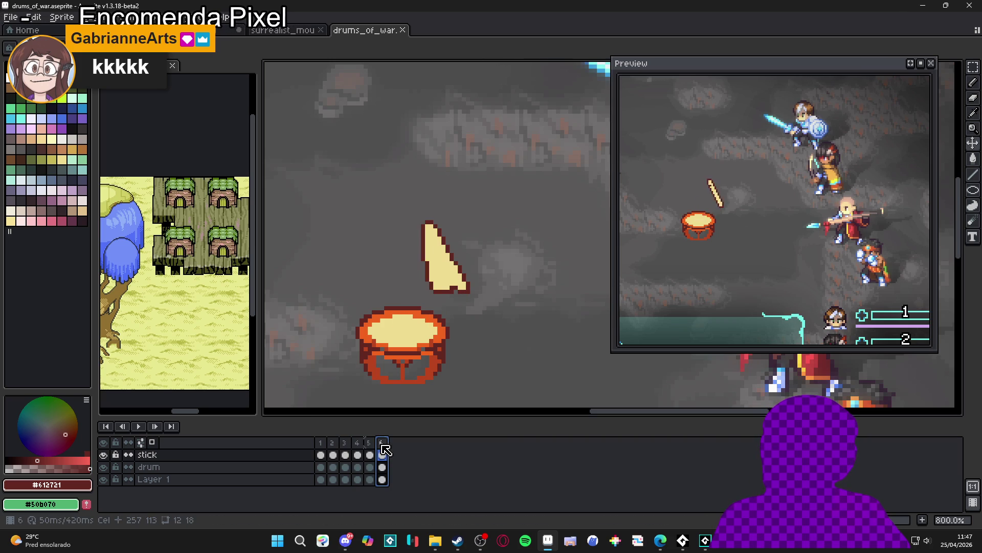
click(320, 454)
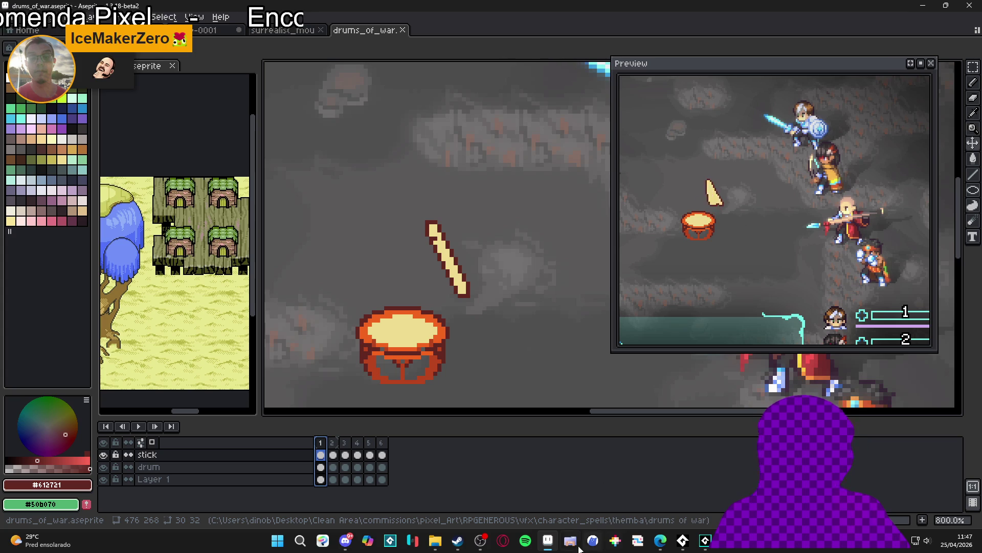
Search the Steam store for 'grave sea' and open the Grave Seasons page
click(457, 541)
click(633, 60)
text(grave sea)
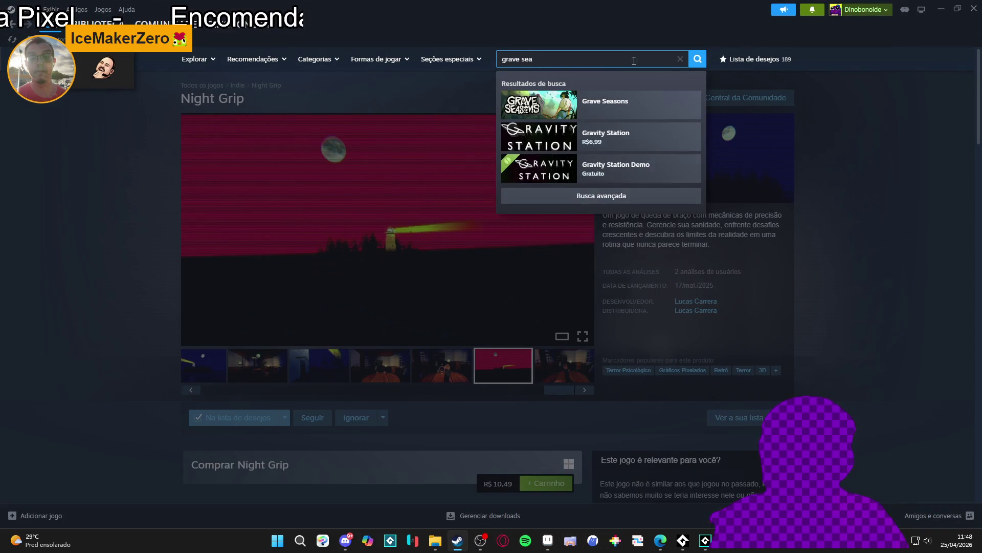
click(511, 102)
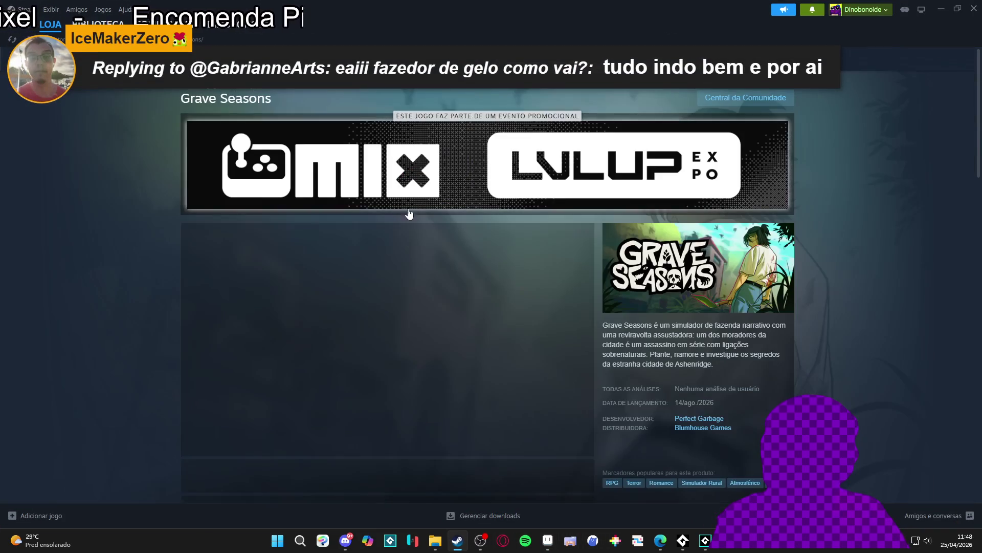
View the third Grave Seasons screenshot enlarged, then close it
scroll(421, 271, down, 1)
click(348, 432)
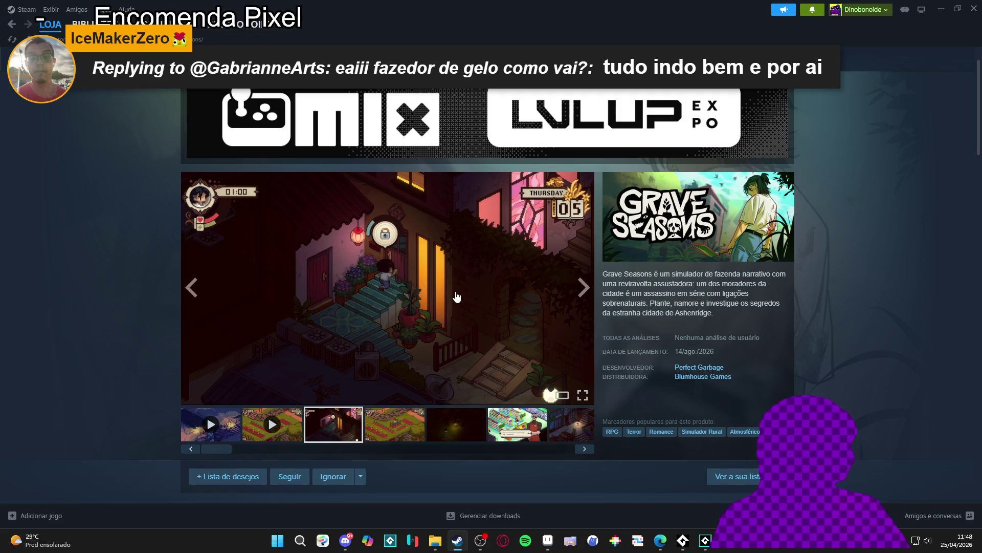
click(573, 293)
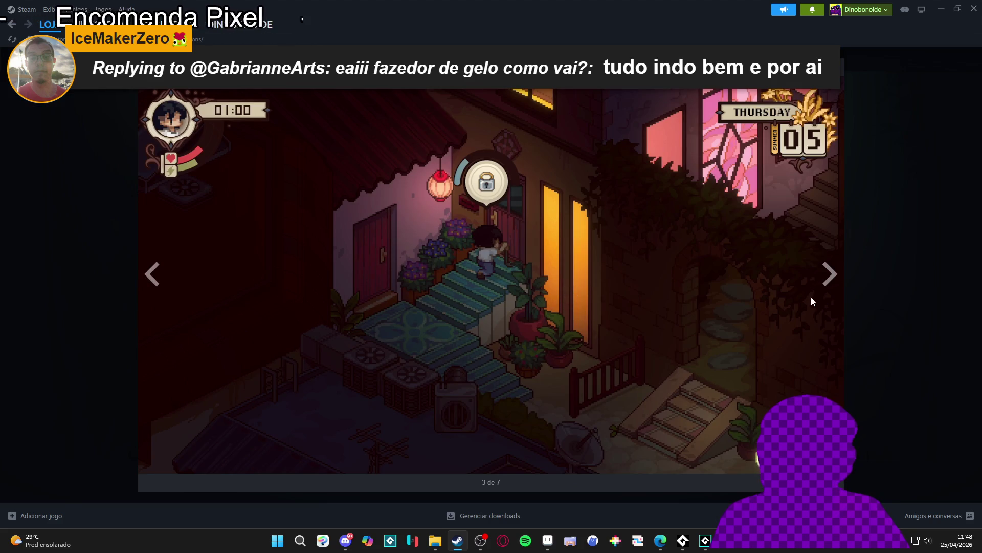
key(Escape)
Play and skip through the Grave Seasons announce trailer, then minimize Steam
click(272, 424)
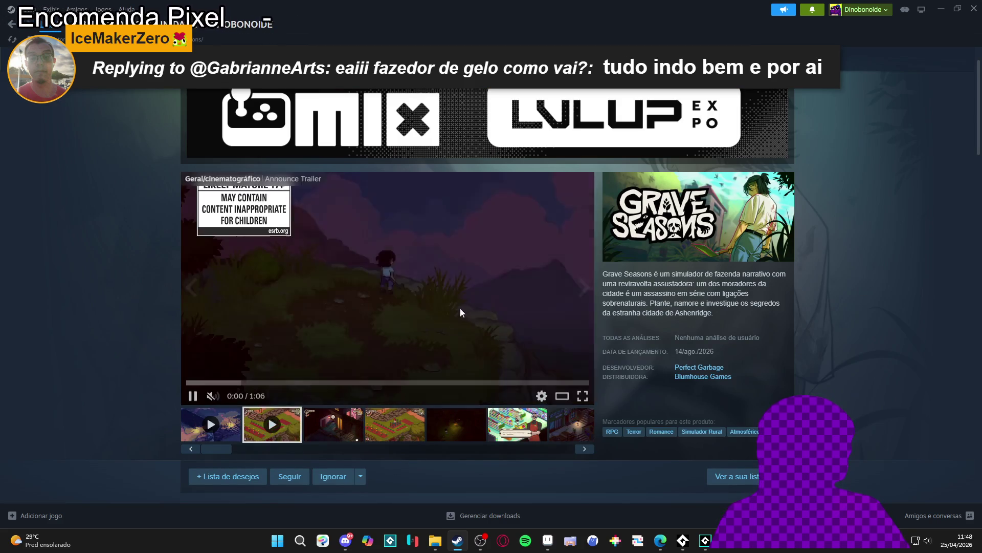
click(537, 311)
click(558, 333)
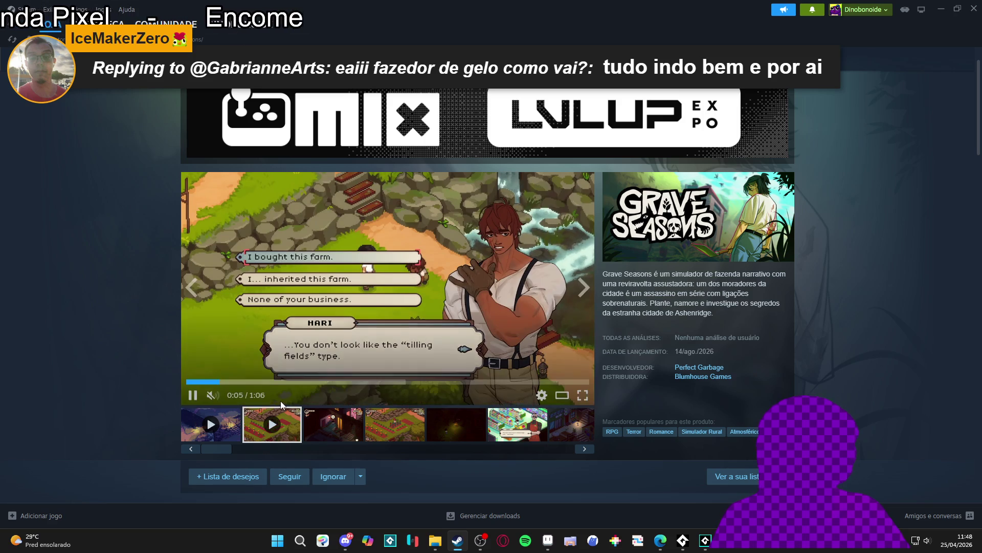
click(285, 381)
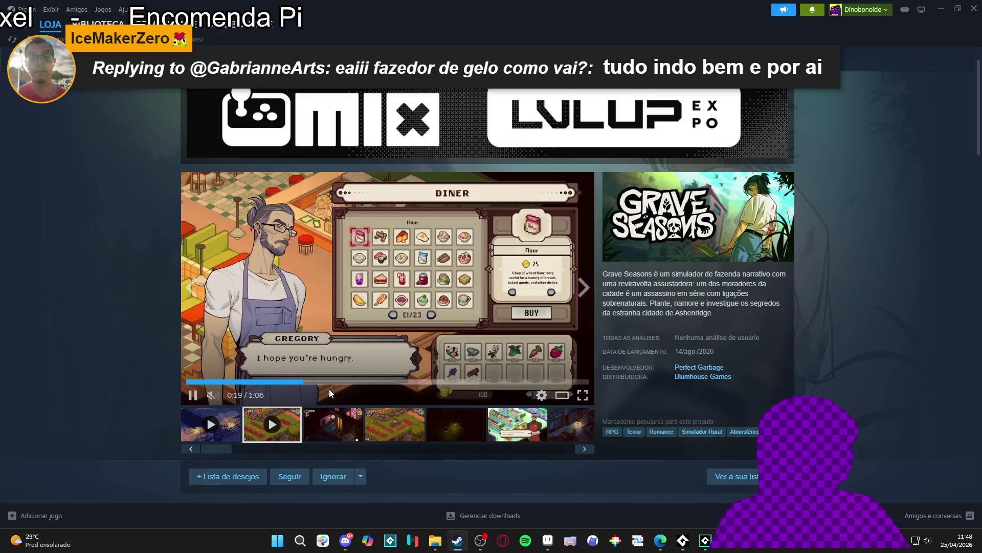
click(345, 381)
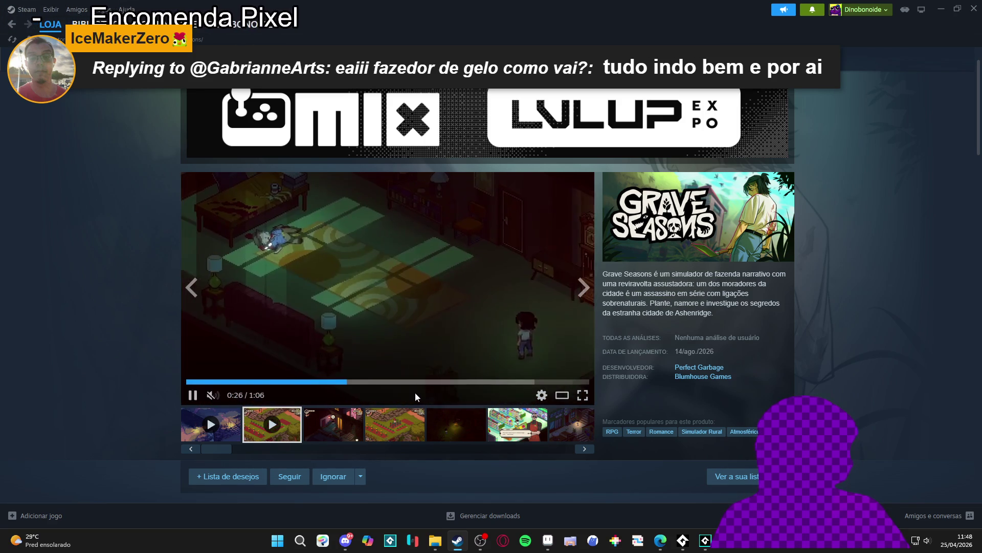
click(193, 395)
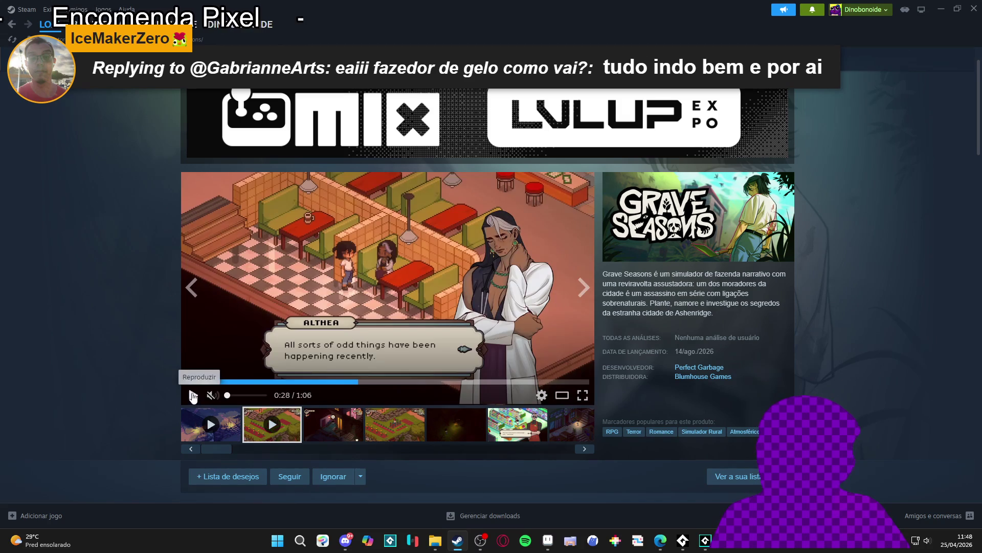
click(942, 13)
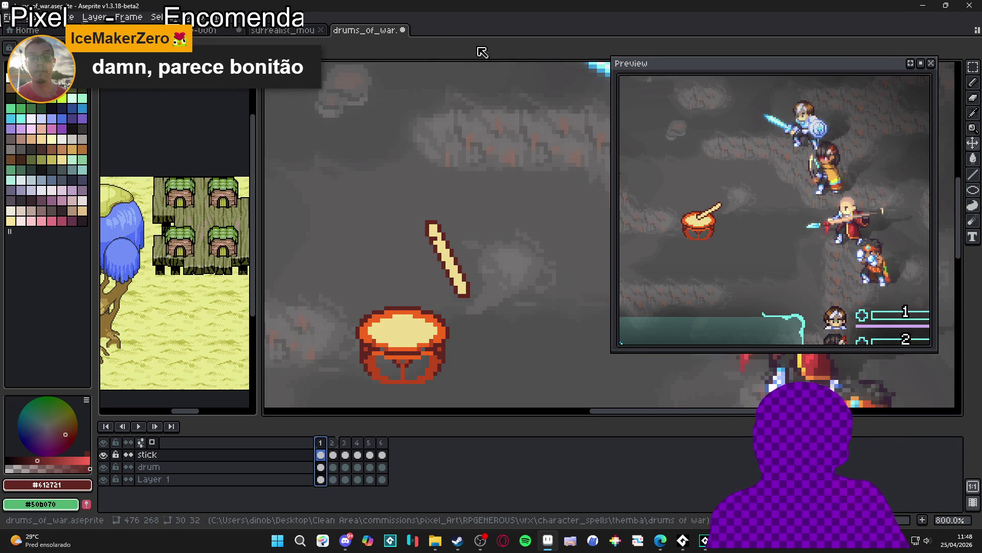
Review frames 2, 3, 4 and 6 and pan the view around the drum
click(337, 442)
click(345, 442)
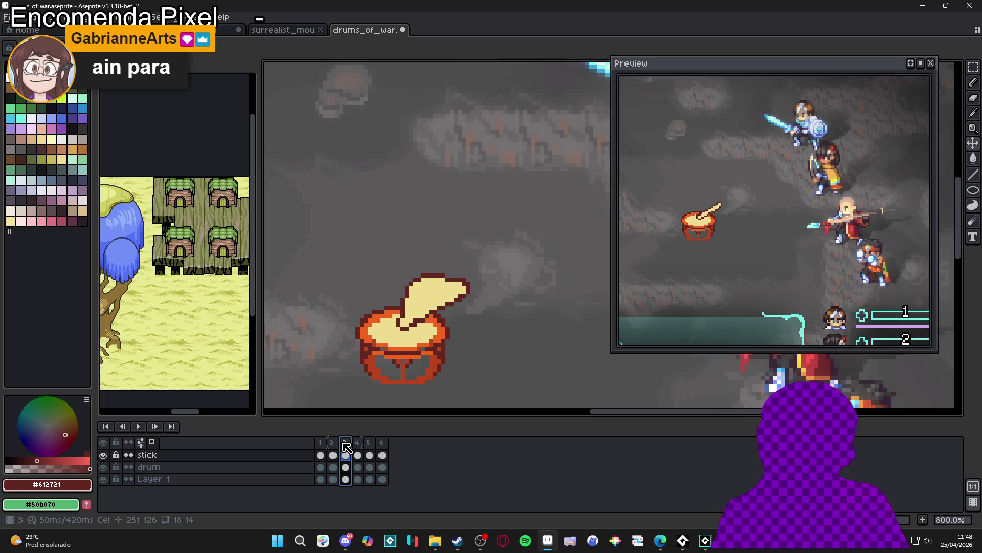
click(357, 442)
click(381, 442)
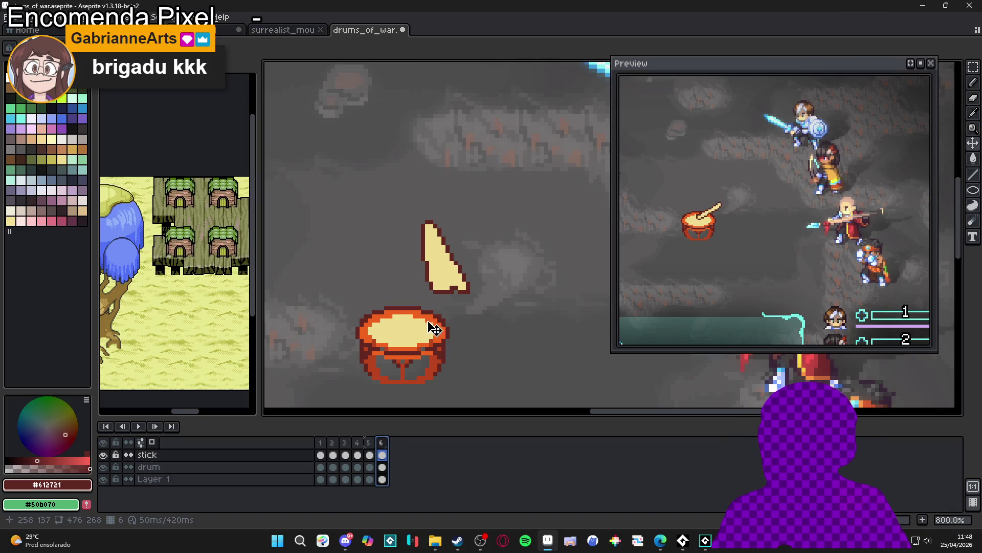
scroll(428, 321, down, 1)
drag(427, 321, 449, 278)
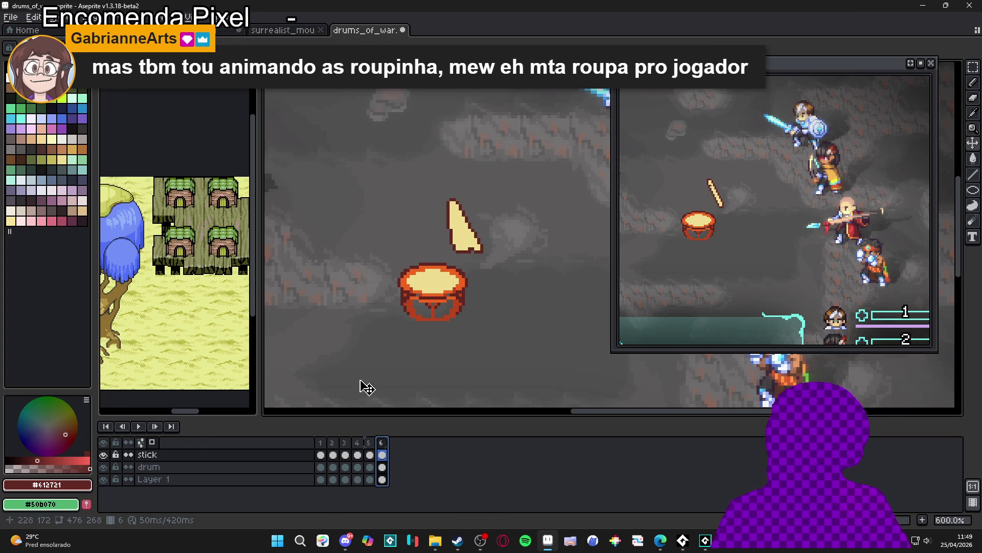
Return to frame 1 and pick white (Idx-8) as the drawing colour
key(Right)
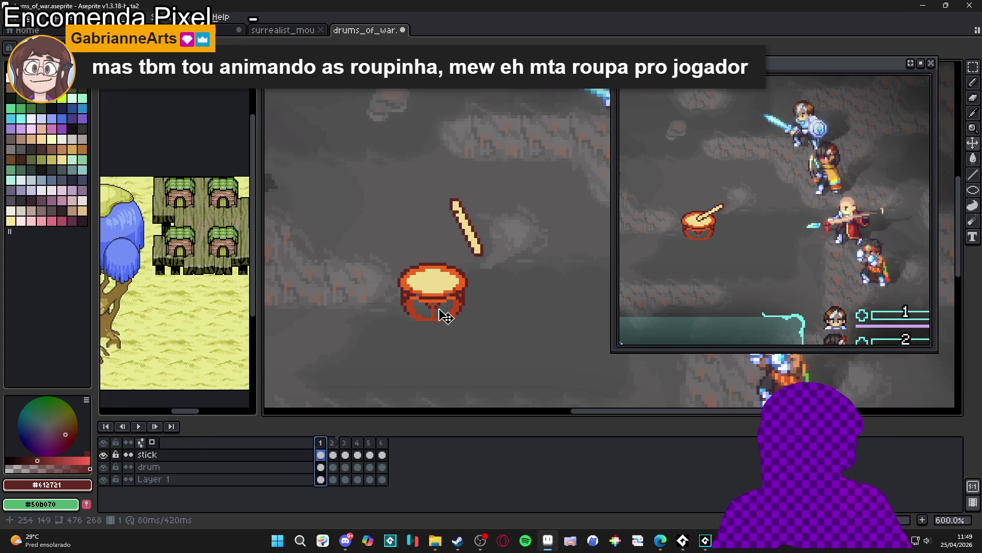
alt+click(345, 187)
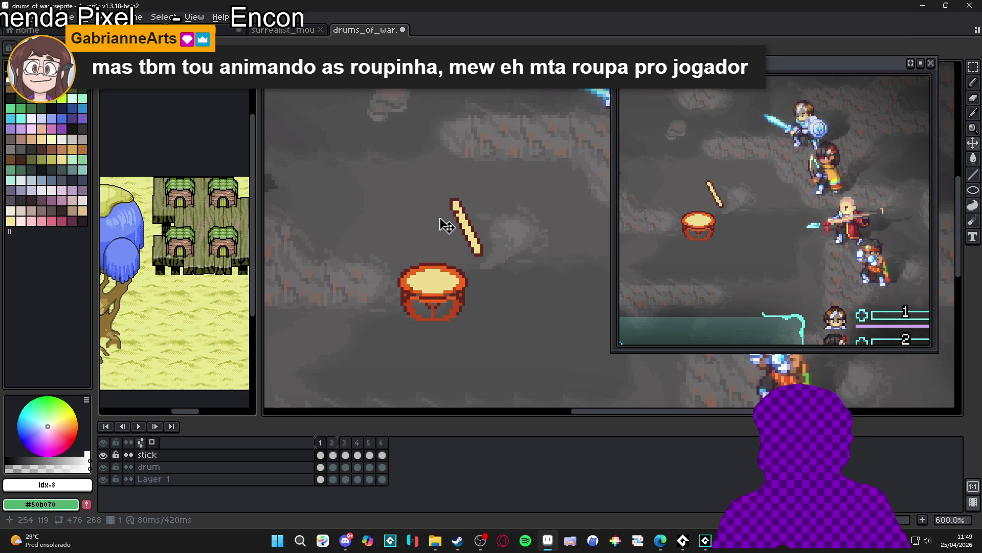
scroll(445, 225, up, 1)
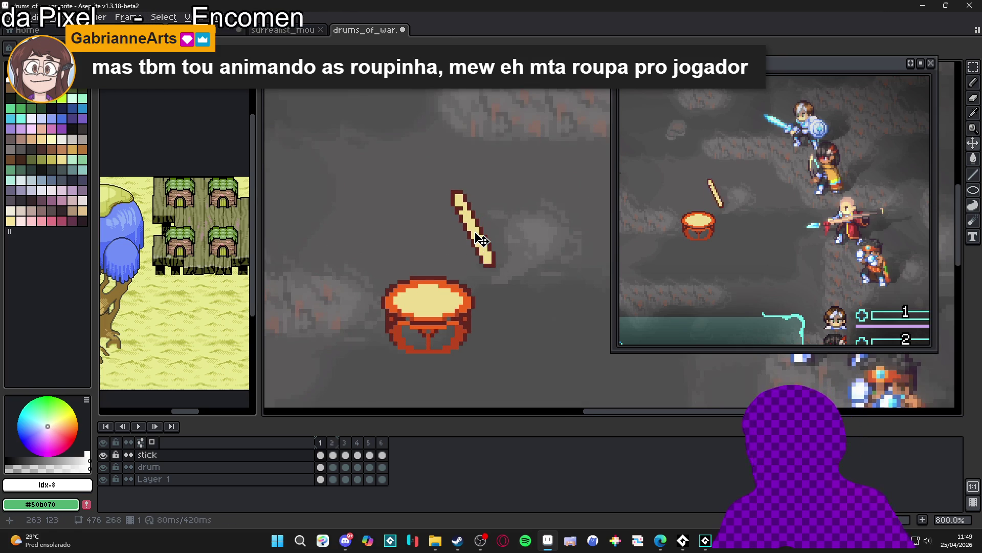
Marquee-select the frame 1 stick and apply a white Inside outline with Shift+O
key(m)
mouse_move(432, 175)
mouse_down()
mouse_move(506, 237)
mouse_move(459, 223)
mouse_up()
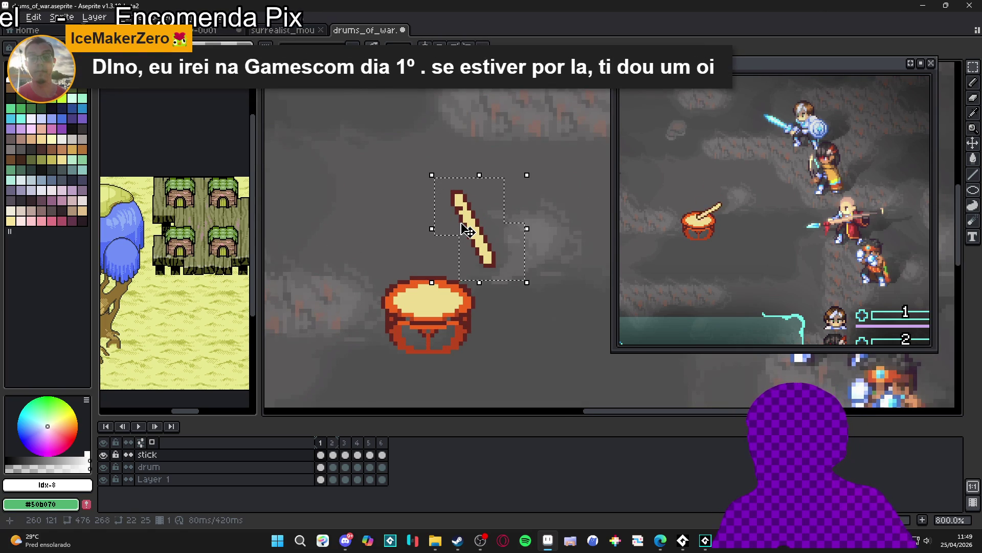
key(shift+o)
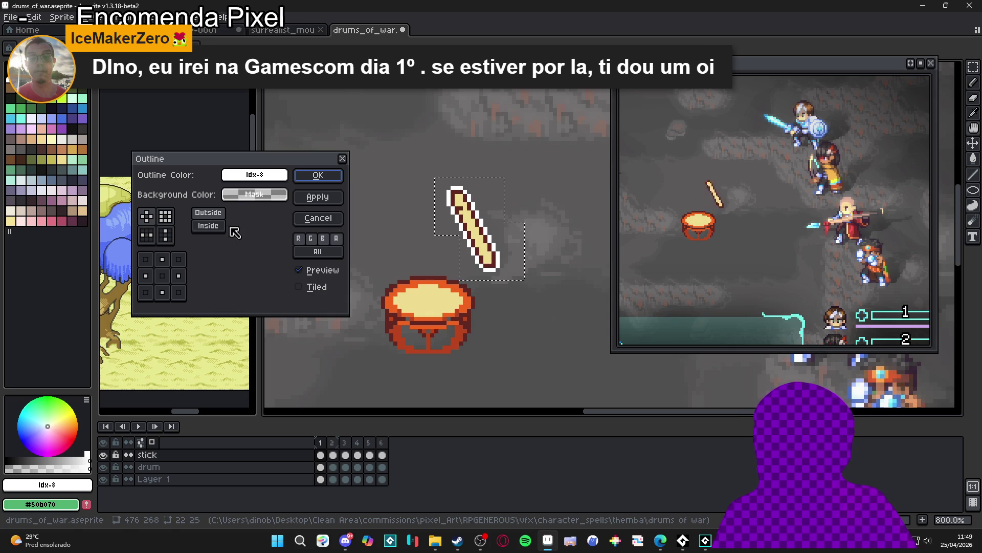
click(209, 226)
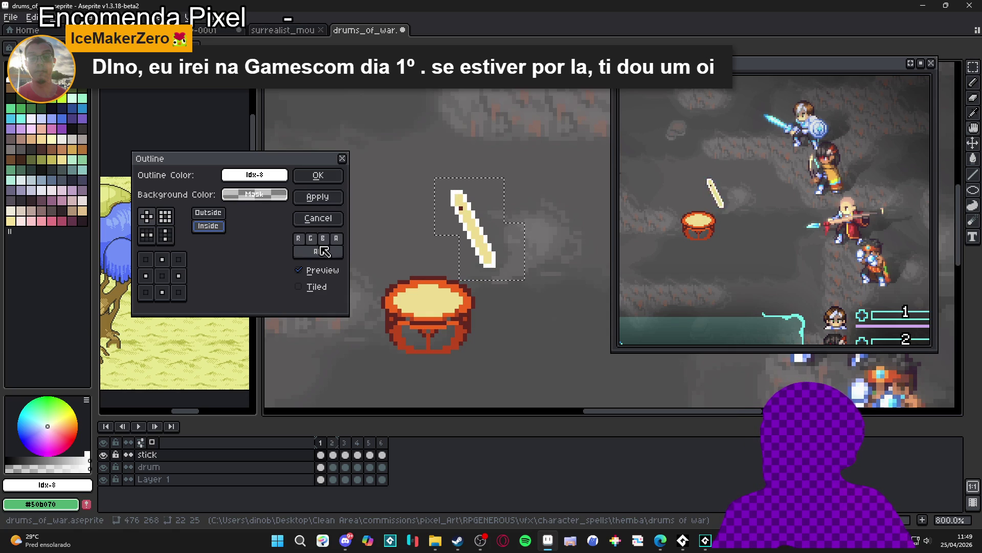
click(325, 177)
drag(383, 273, 385, 274)
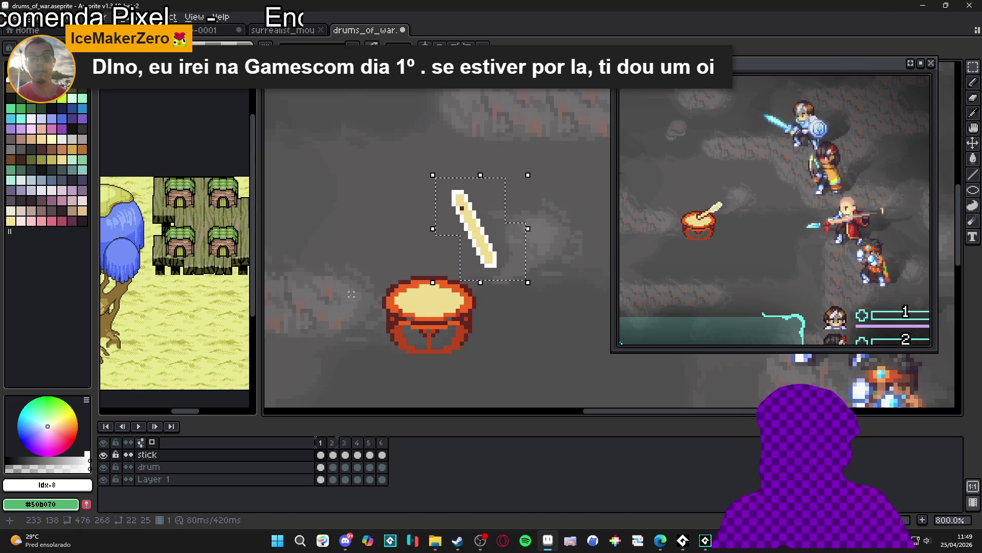
Clear the selection, switch to the Pencil, and advance to frame 3
click(471, 233)
key(b)
scroll(461, 211, up, 3)
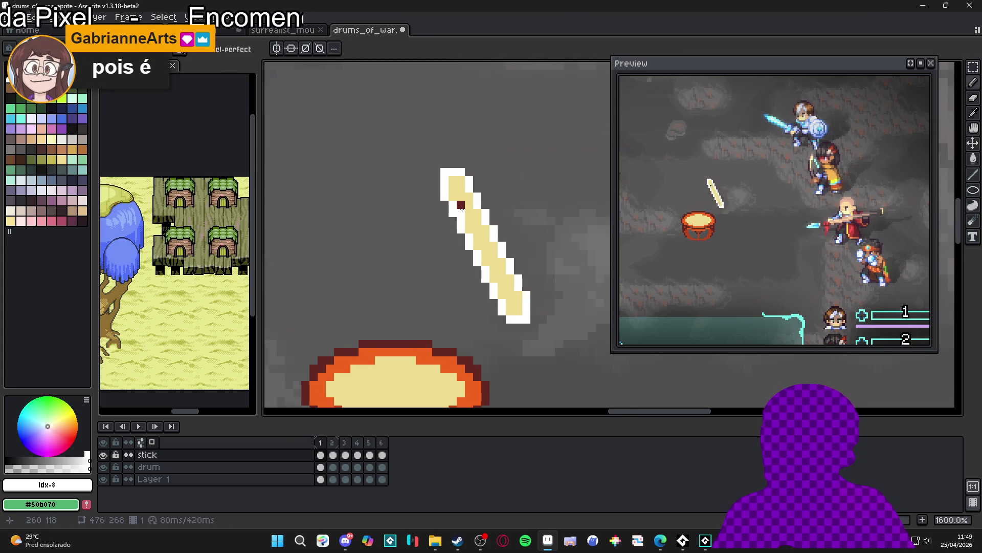
key(period)
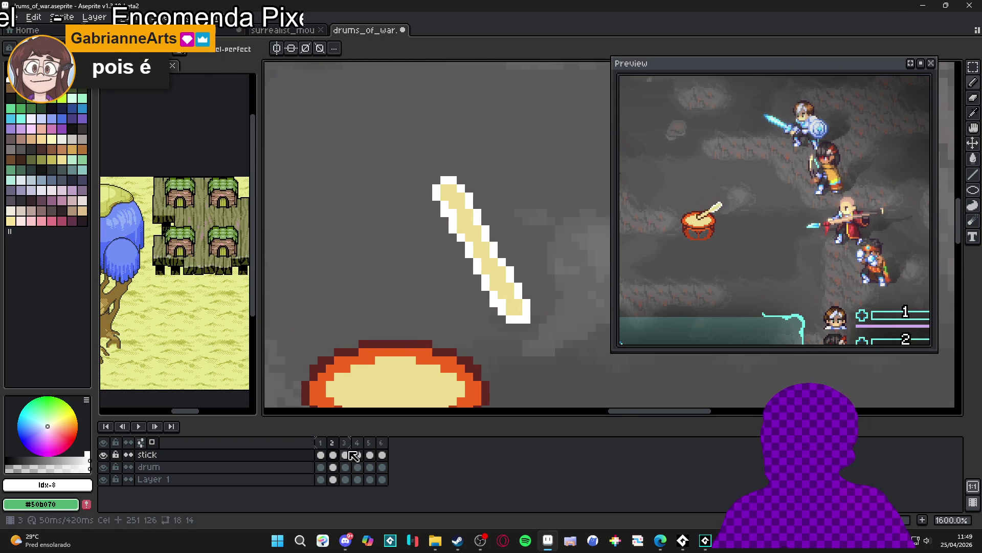
key(period)
scroll(482, 305, up, 1)
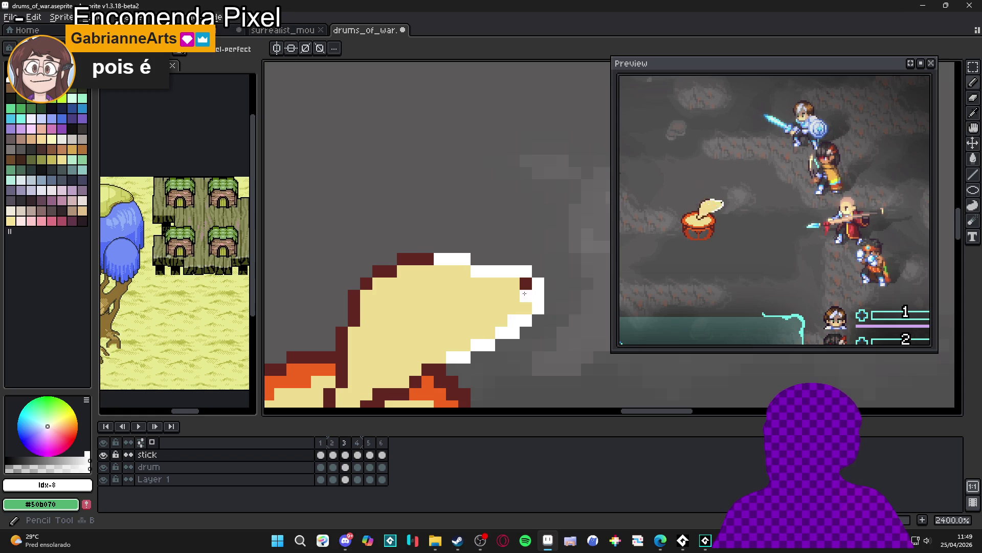
scroll(544, 302, up, 1)
Repaint the frame 3 stick's dark outline edges in white
click(536, 309)
key(ctrl+z)
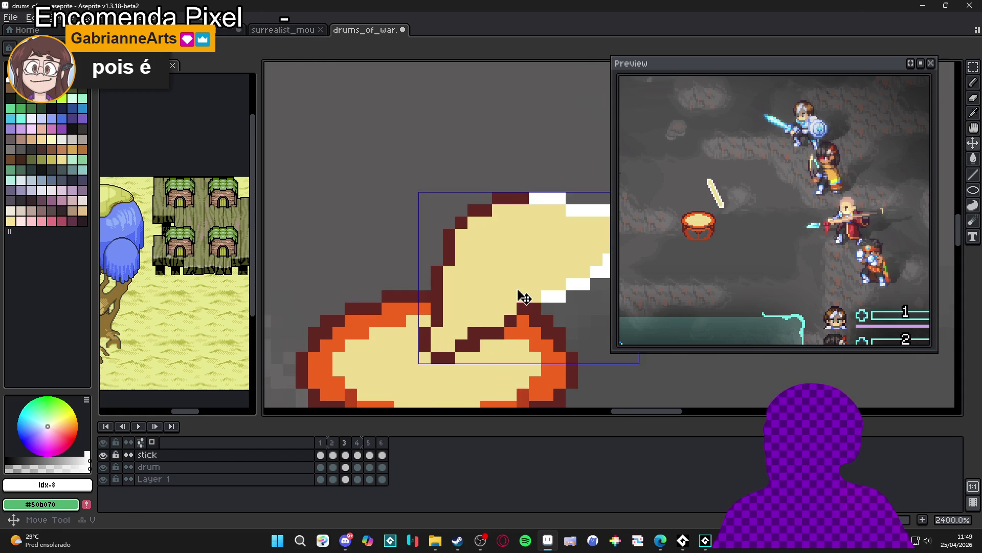
mouse_move(529, 309)
mouse_down()
mouse_move(466, 342)
mouse_move(425, 334)
mouse_move(449, 233)
mouse_move(474, 211)
mouse_move(469, 223)
mouse_move(511, 214)
mouse_up()
click(449, 357)
click(425, 357)
click(437, 357)
click(483, 211)
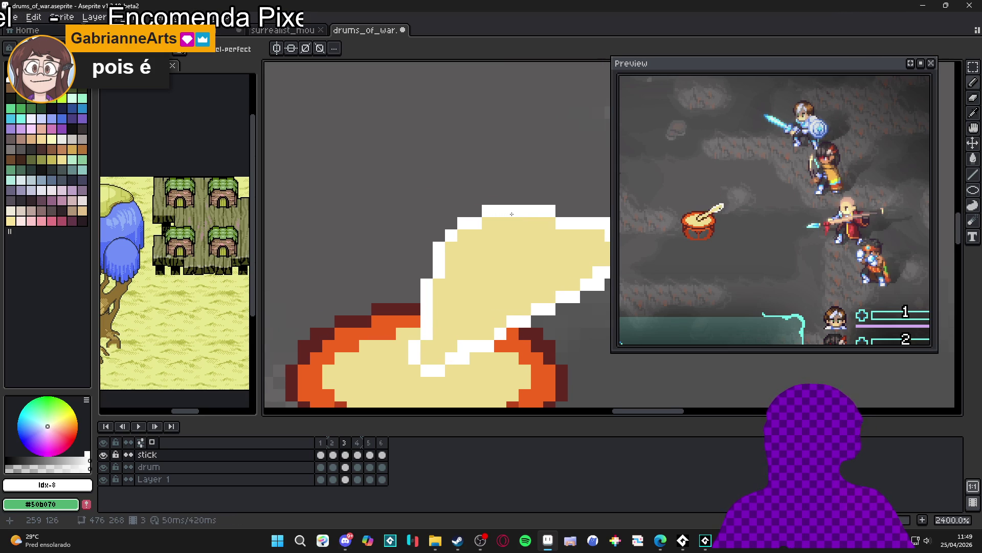
Paint a white line along the stick on frame 4
scroll(515, 217, down, 3)
click(357, 442)
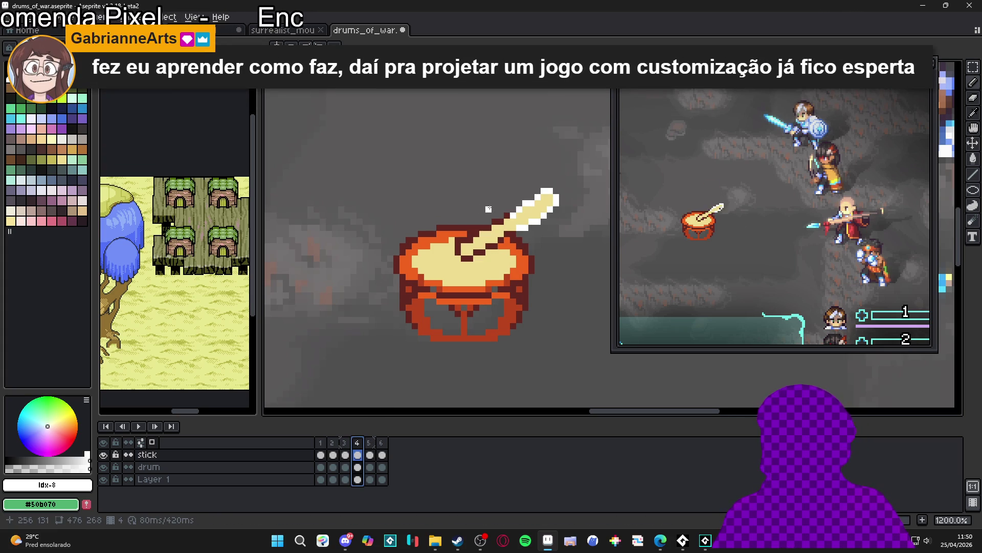
scroll(489, 209, up, 2)
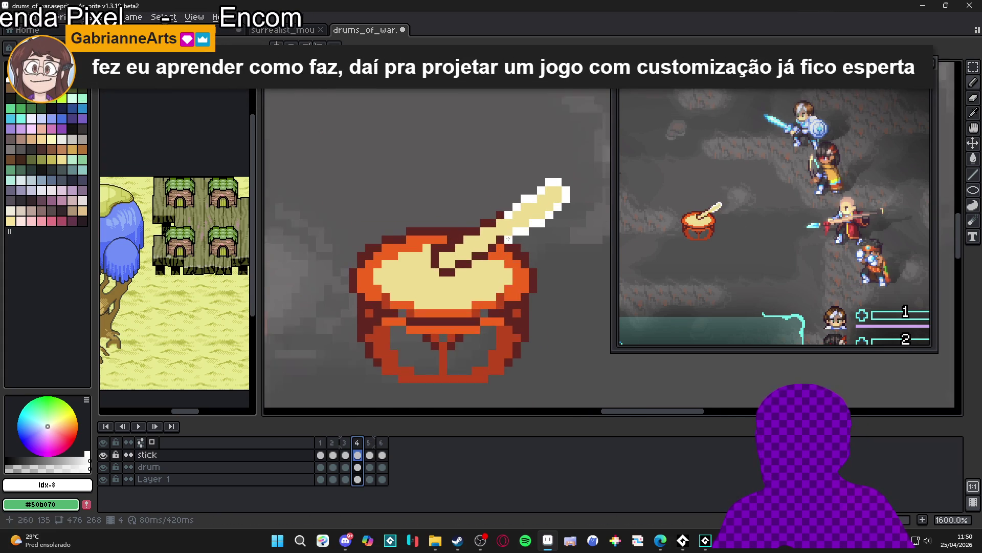
mouse_move(471, 262)
mouse_down()
mouse_move(423, 287)
mouse_move(397, 276)
mouse_move(397, 252)
mouse_move(422, 252)
mouse_move(493, 200)
mouse_up()
scroll(502, 219, down, 1)
Whiten the stick's tip and dark rim pixels on frame 5
key(Right)
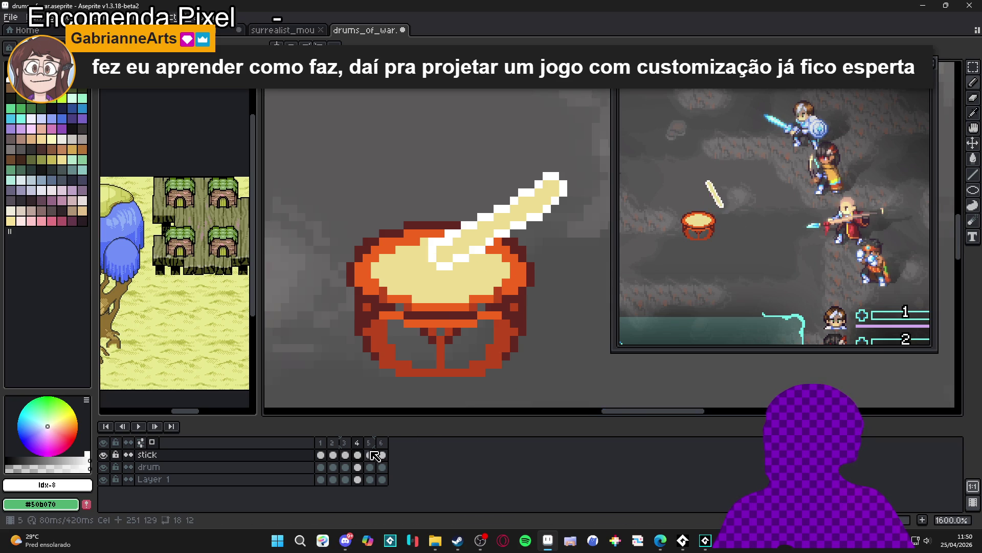
scroll(511, 236, up, 2)
click(536, 227)
mouse_move(504, 244)
mouse_down()
mouse_move(487, 245)
mouse_move(478, 262)
mouse_move(419, 293)
mouse_move(357, 310)
mouse_move(358, 278)
mouse_move(423, 228)
mouse_move(472, 209)
mouse_up()
scroll(473, 209, down, 2)
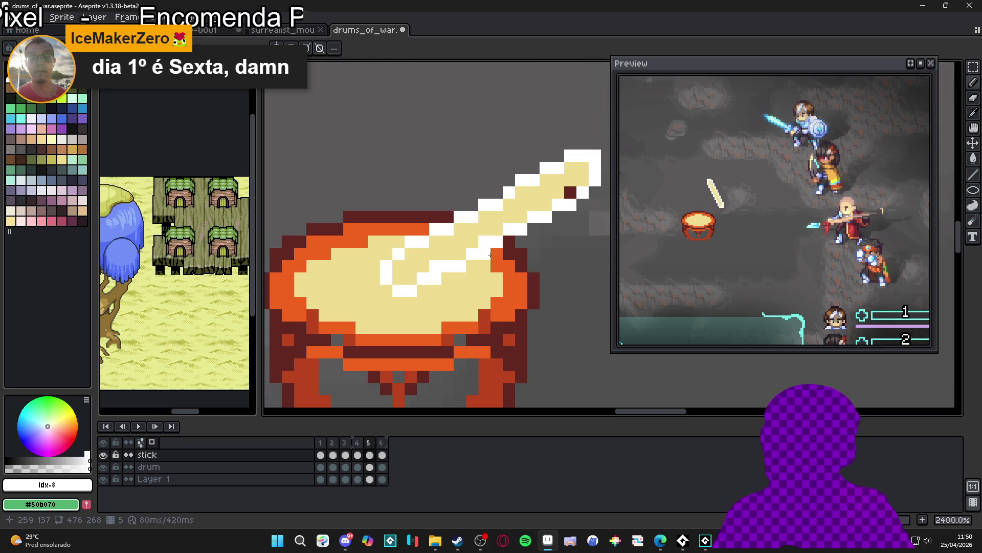
scroll(476, 266, up, 1)
scroll(478, 273, down, 1)
scroll(477, 273, right, 1)
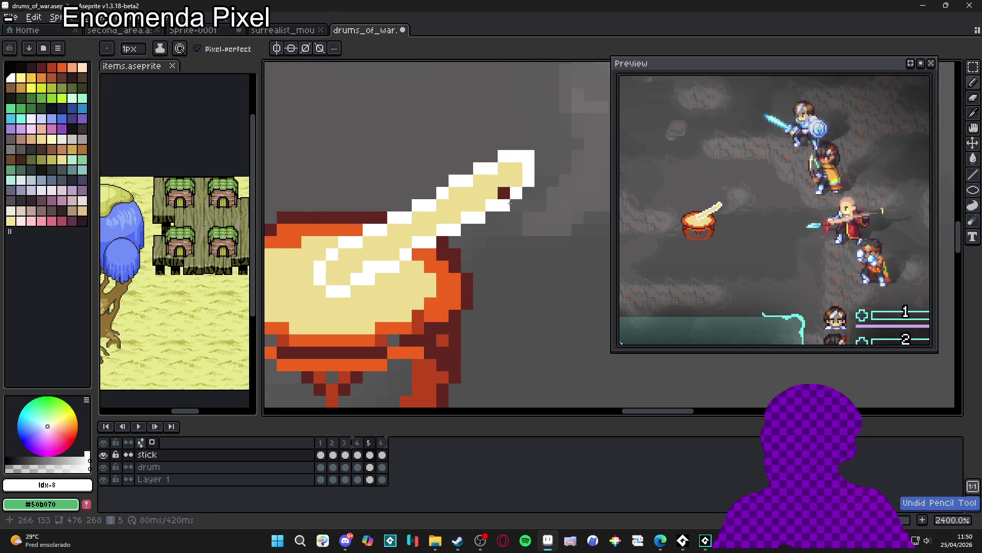
Paint the raised stick's lower-left outline white on frame 6 and save with Ctrl+S
key(Right)
drag(500, 197, 537, 315)
mouse_move(502, 301)
mouse_down()
mouse_move(473, 301)
mouse_move(461, 245)
mouse_up()
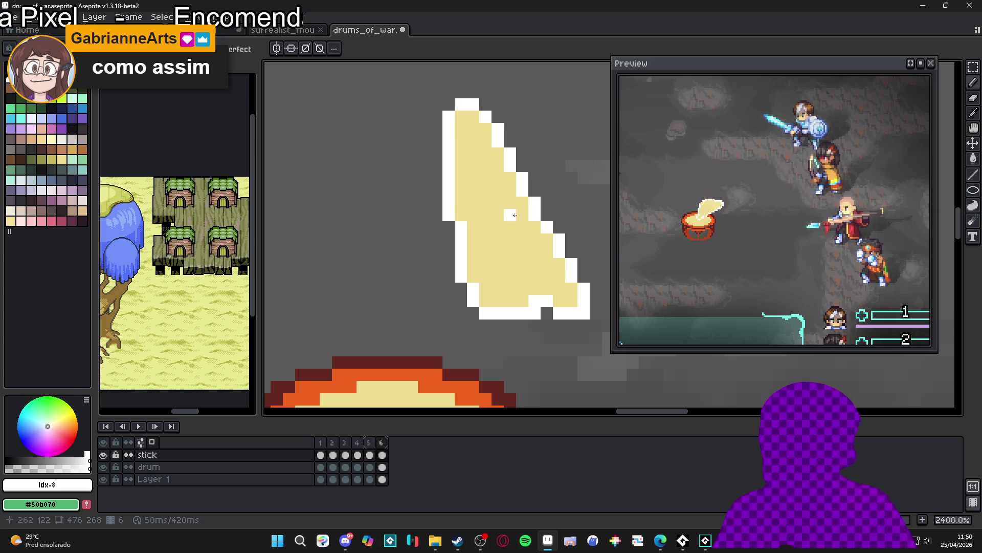
scroll(525, 211, down, 3)
key(ctrl+s)
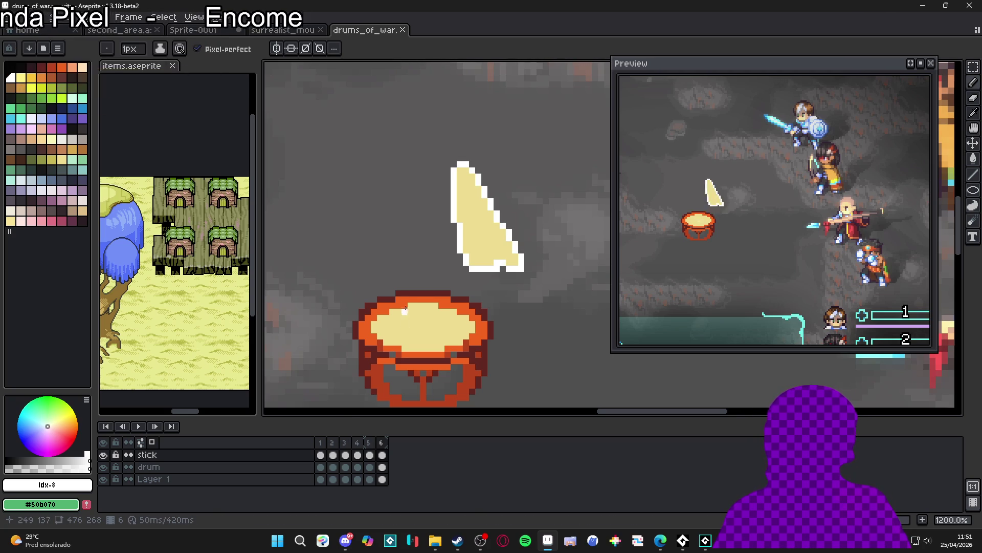
scroll(405, 306, down, 2)
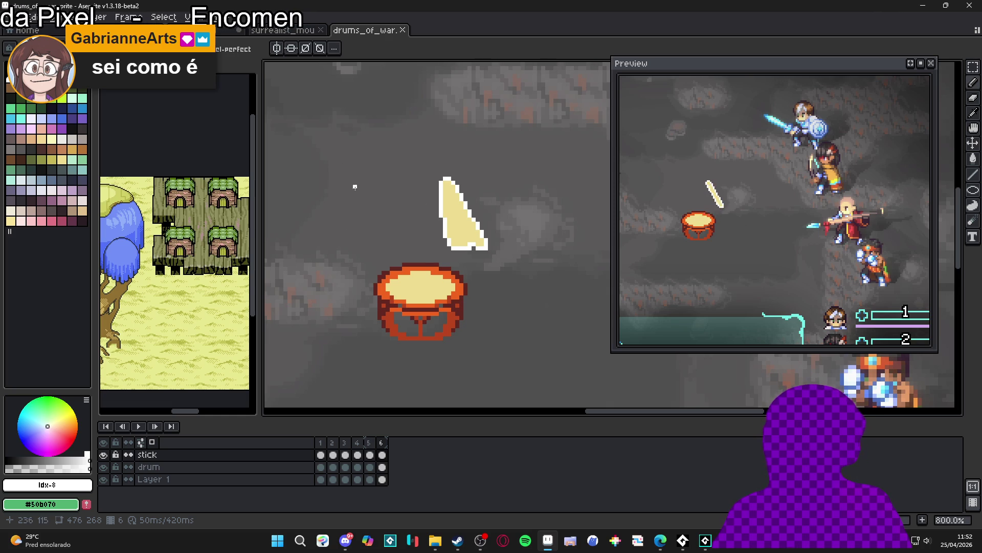
Review the stick's poses on frames 2 and 3
scroll(397, 229, down, 1)
click(332, 455)
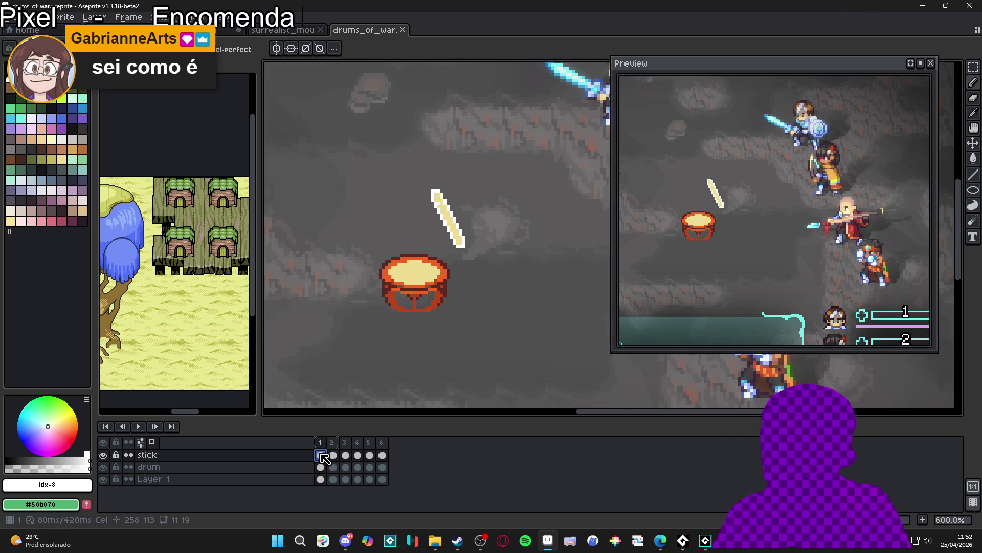
click(345, 455)
click(357, 454)
click(346, 455)
Open items.aseprite in its own tab, return to drums_of_war and save it
mouse_move(241, 29)
mouse_down()
mouse_move(578, 16)
mouse_move(461, 28)
mouse_up()
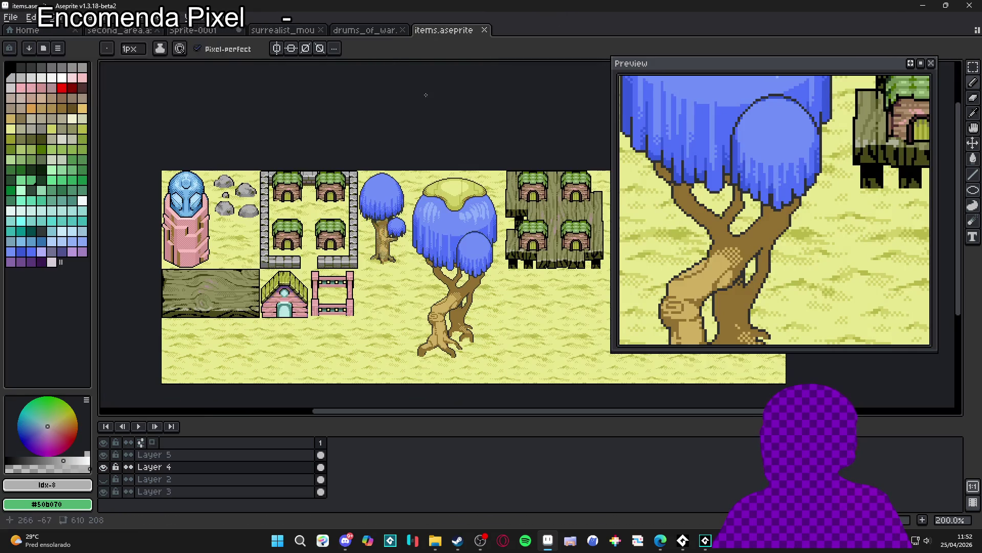
click(362, 27)
key(ctrl+s)
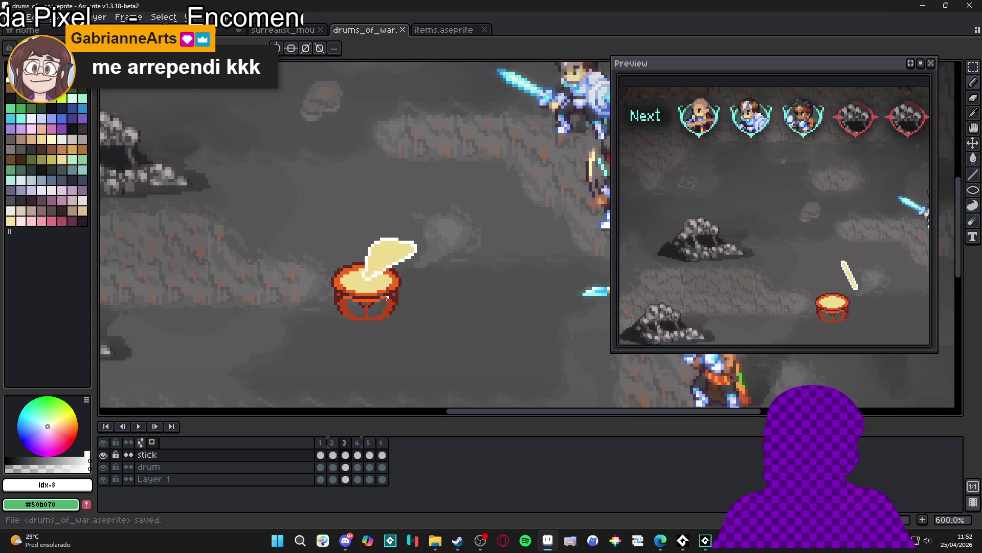
drag(433, 310, 474, 320)
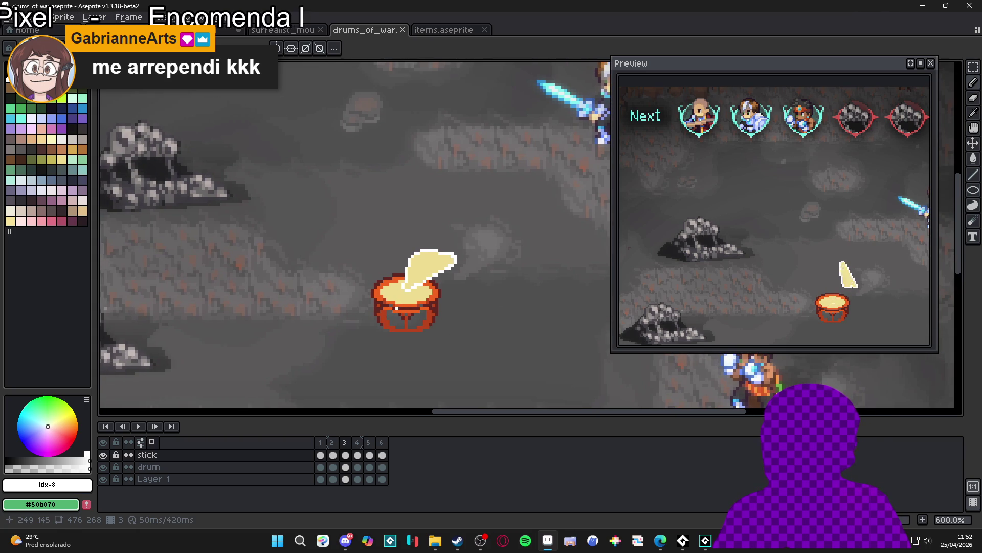
click(436, 540)
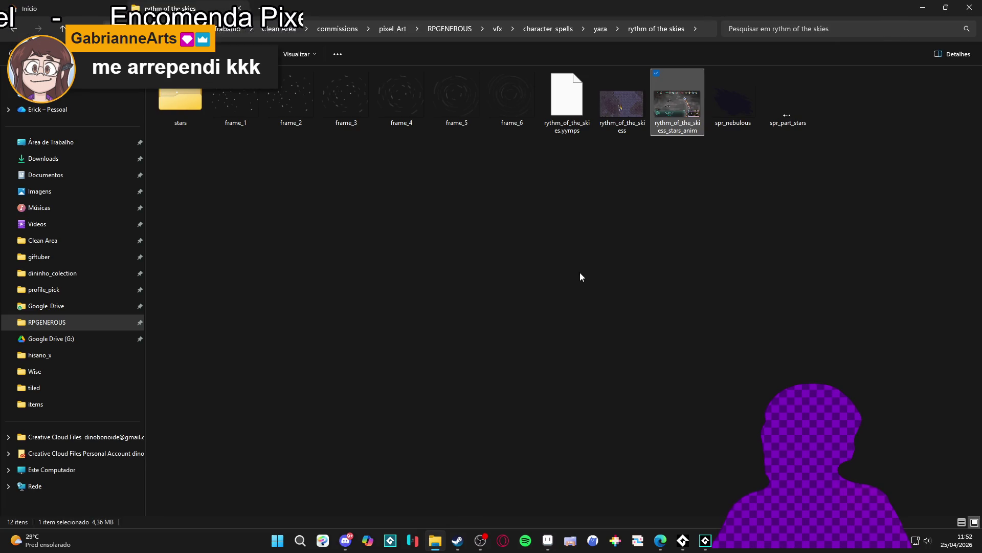
Resize the Explorer window and switch between the Início and rythm of the skies folders
double_click(680, 4)
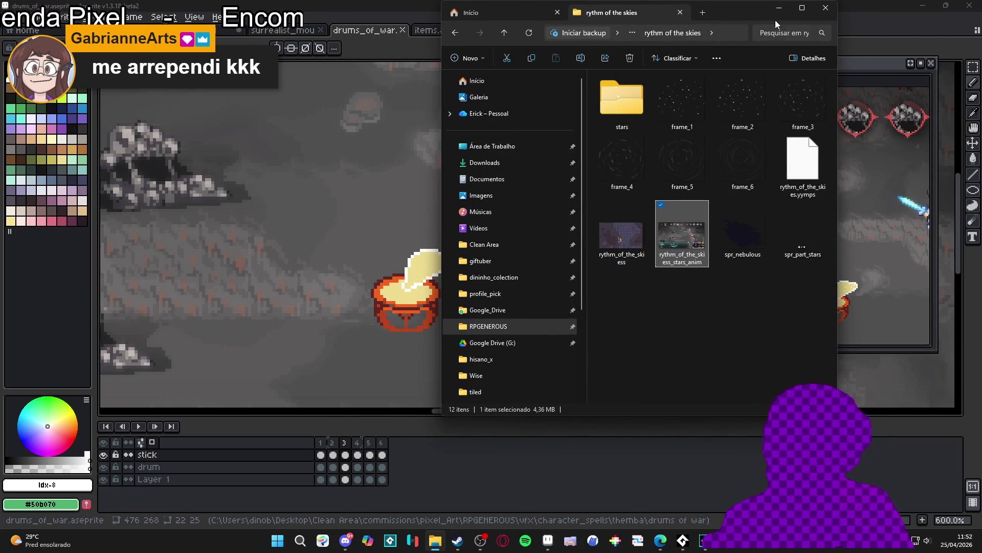
click(803, 10)
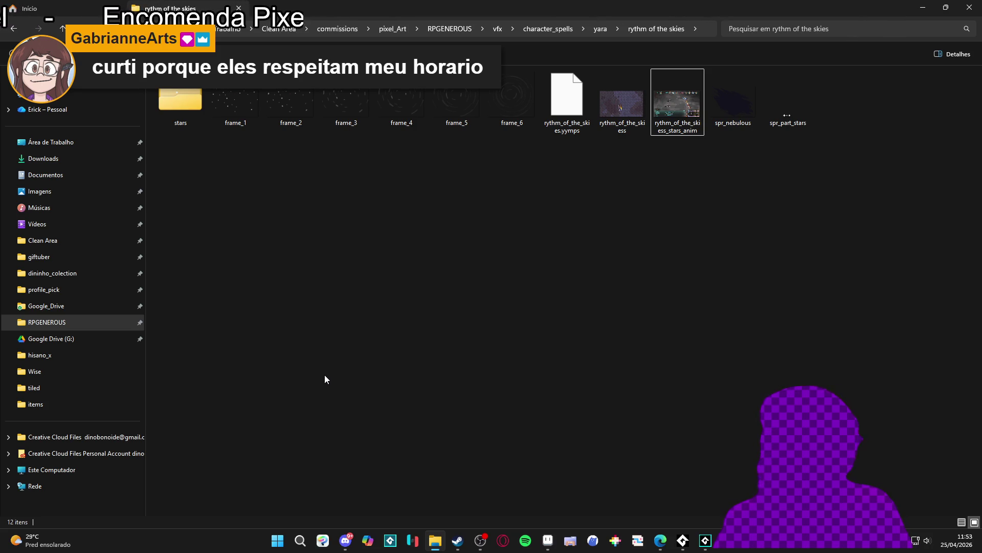
click(92, 8)
click(154, 6)
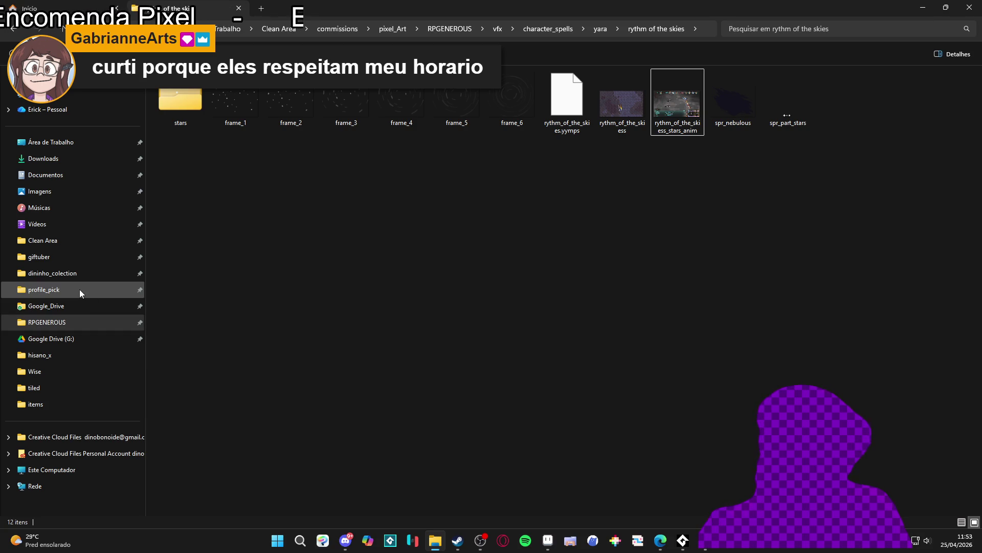
Navigate through profile_pick and RPGENEROUS to the Clean Area folder
click(54, 289)
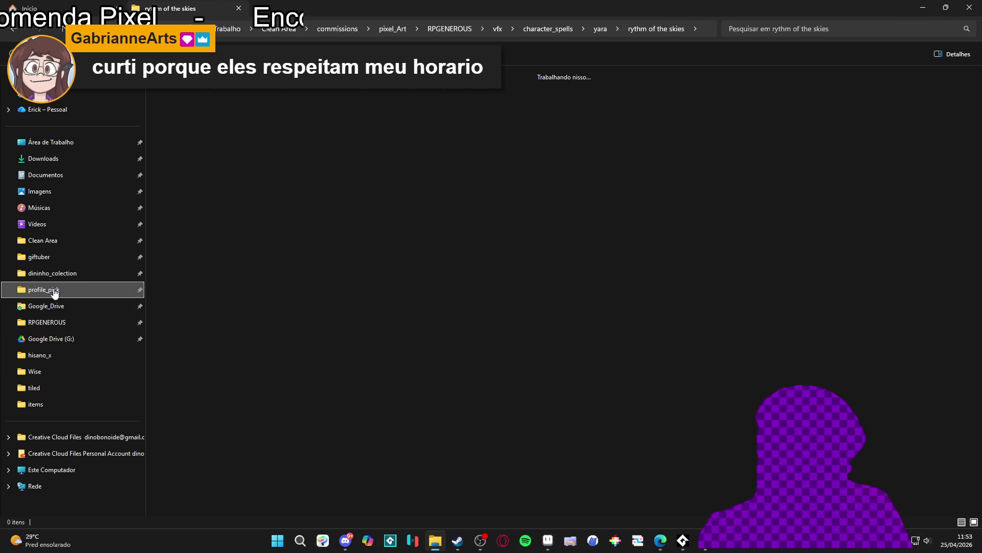
click(58, 322)
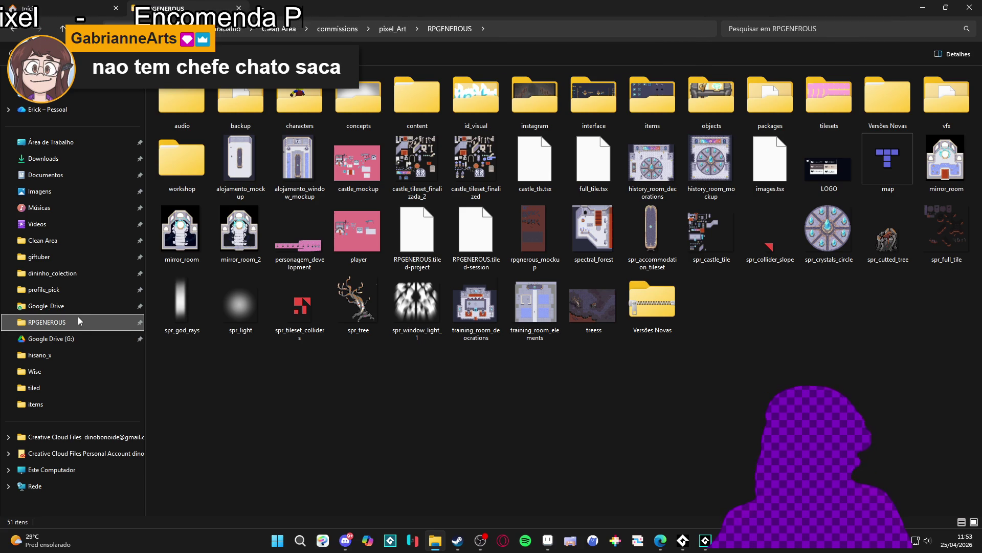
double_click(718, 13)
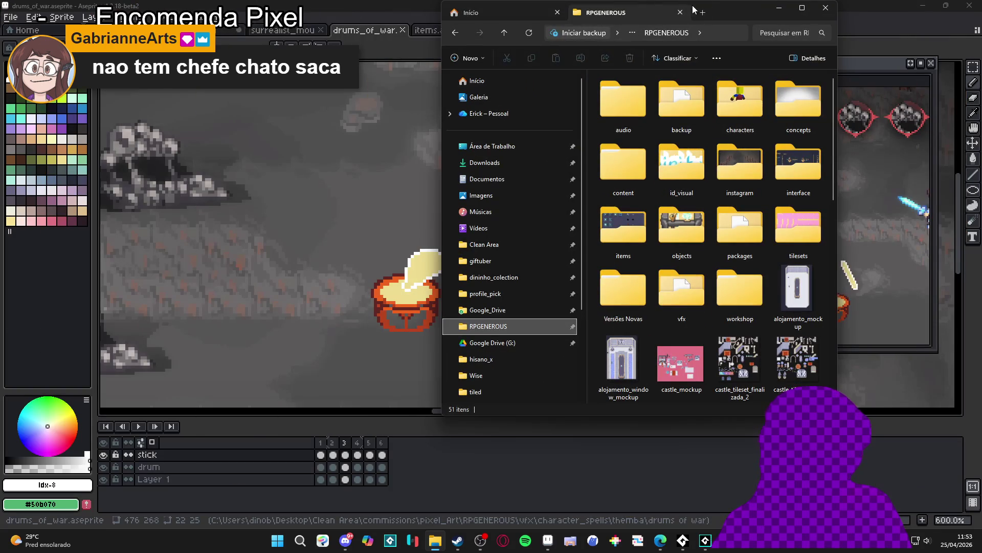
double_click(726, 12)
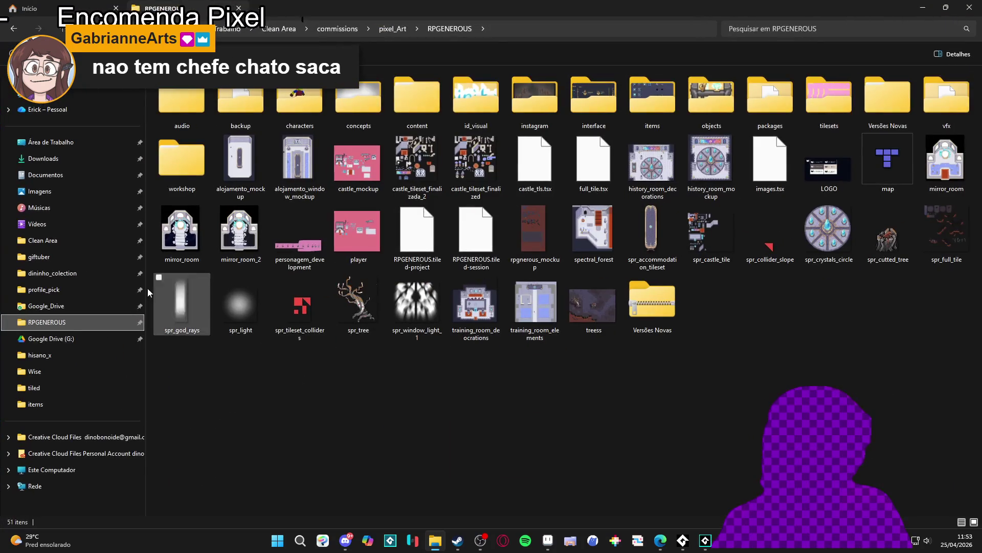
click(67, 241)
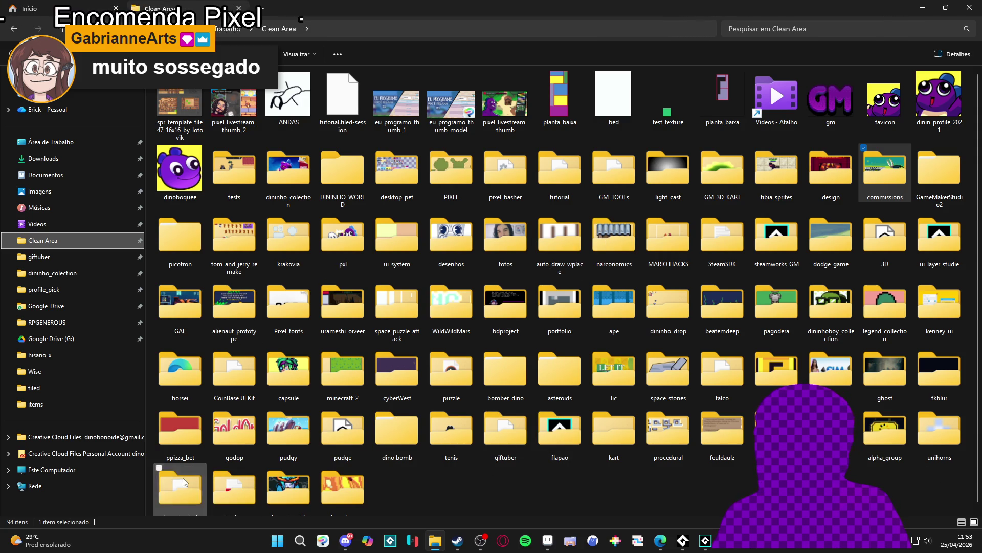
double_click(270, 490)
key(alt+Left)
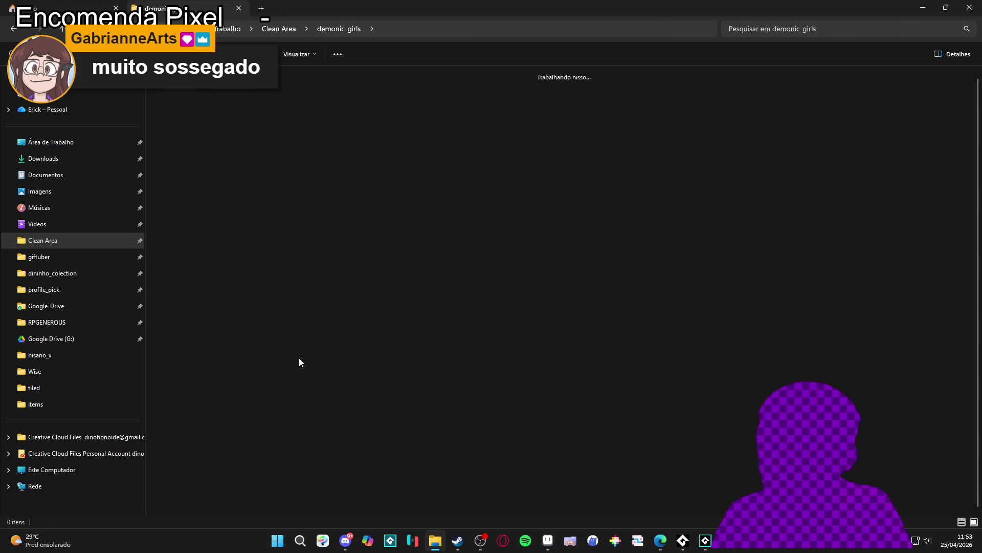
click(223, 225)
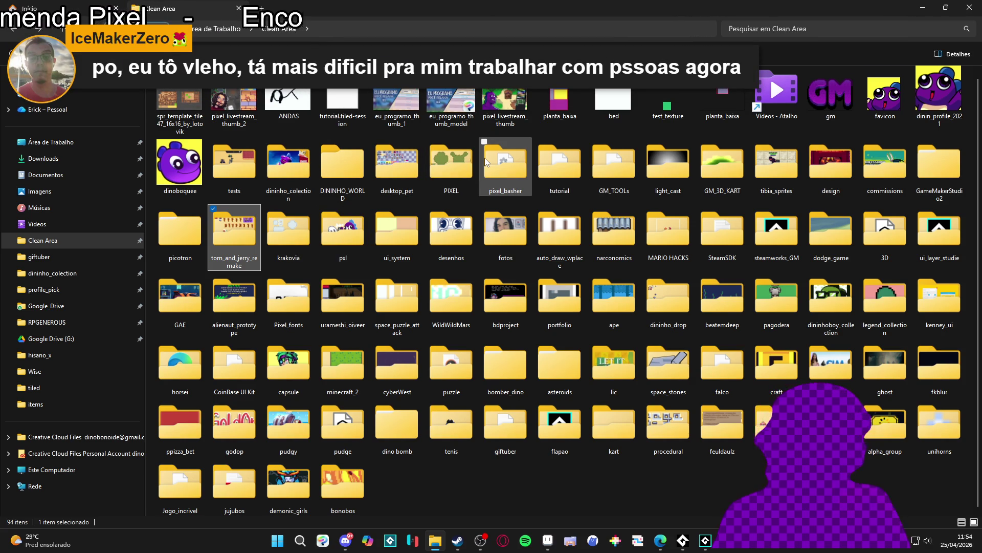
mouse_move(484, 158)
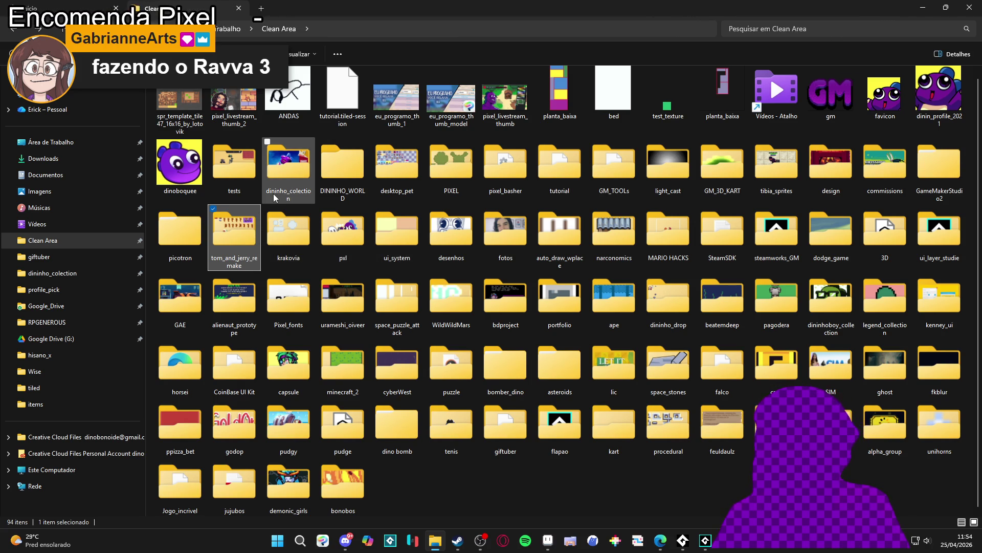
click(425, 489)
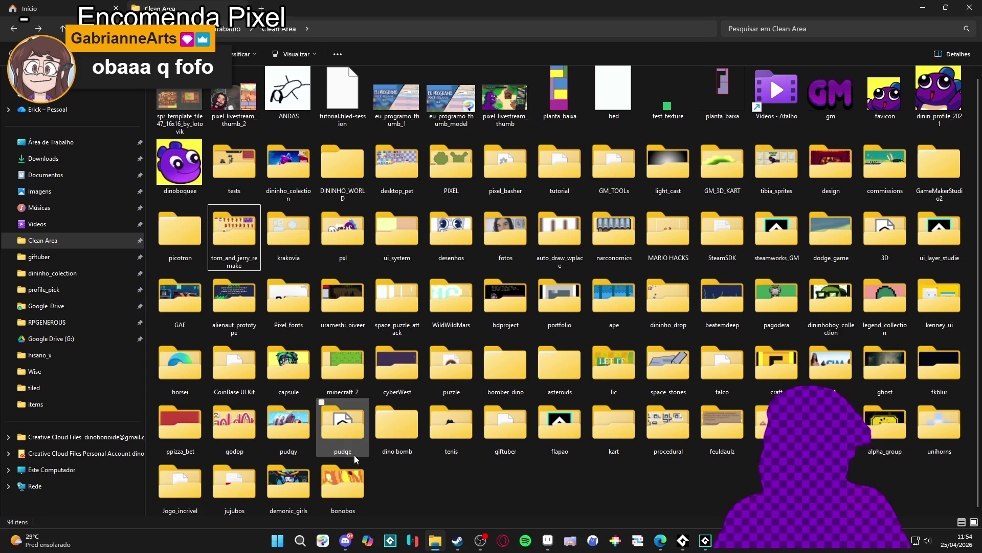
drag(376, 468, 369, 308)
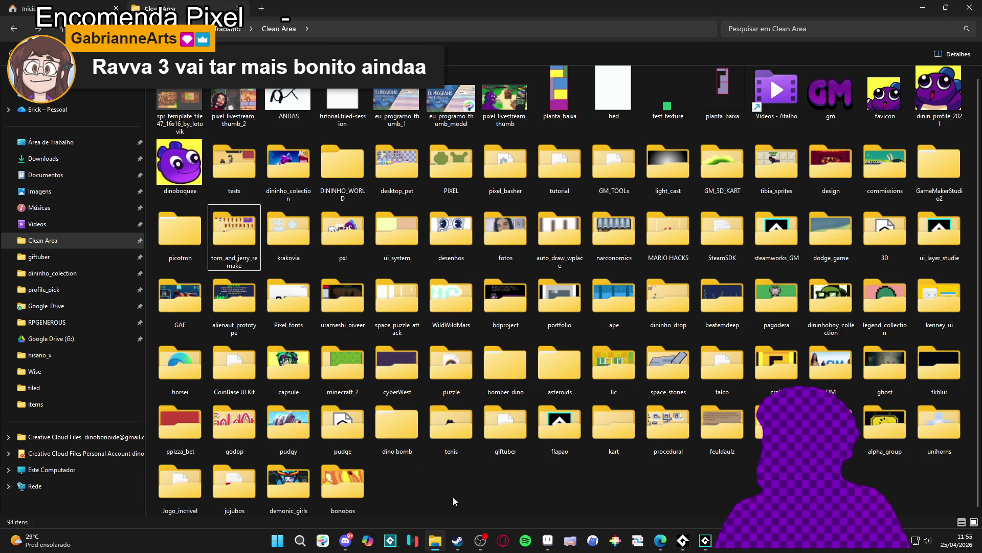
click(458, 540)
Search Steam for 'ravva' and open the Ravva and the Phantom Library page
click(604, 60)
text(ravva)
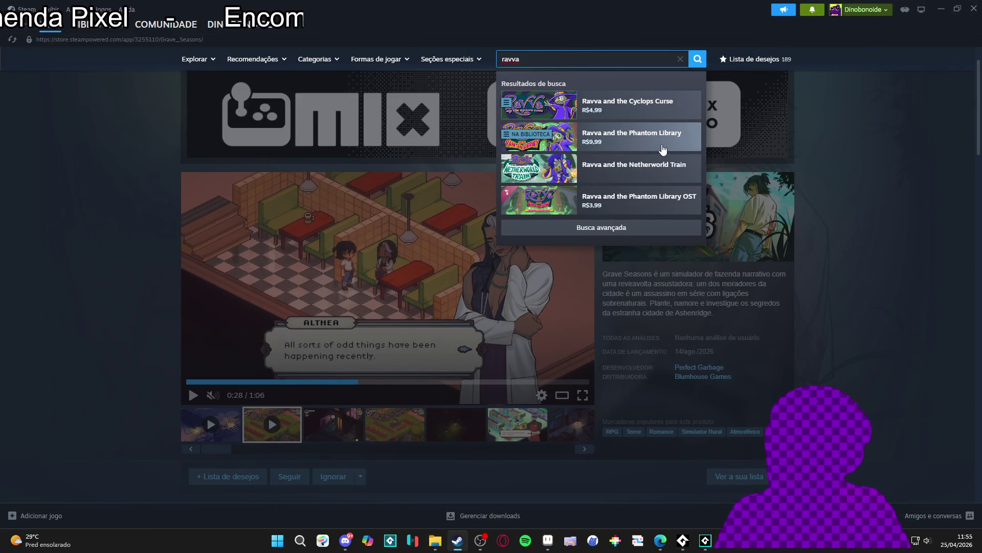
click(664, 148)
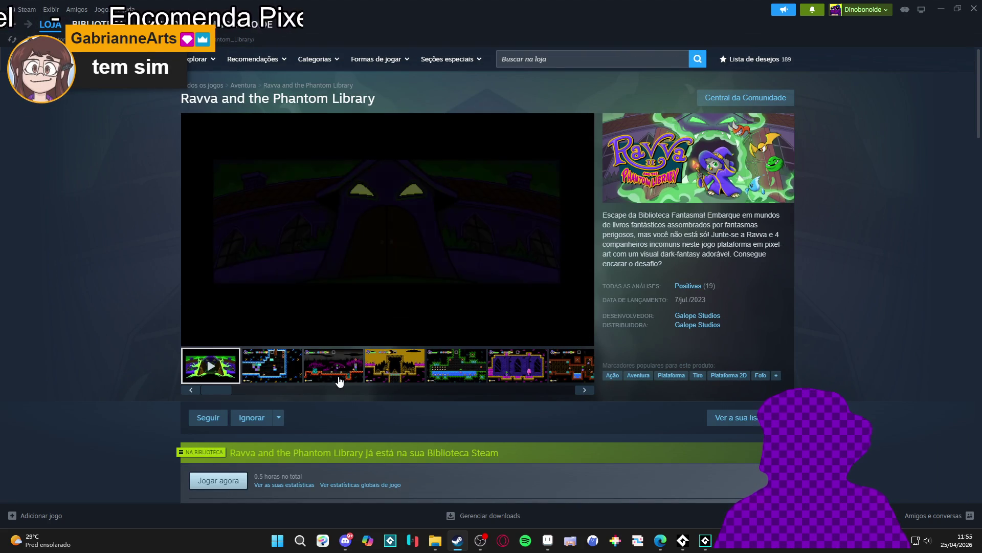
Pause the trailer, browse the second and third screenshots, then list Galope Studios' games
click(193, 335)
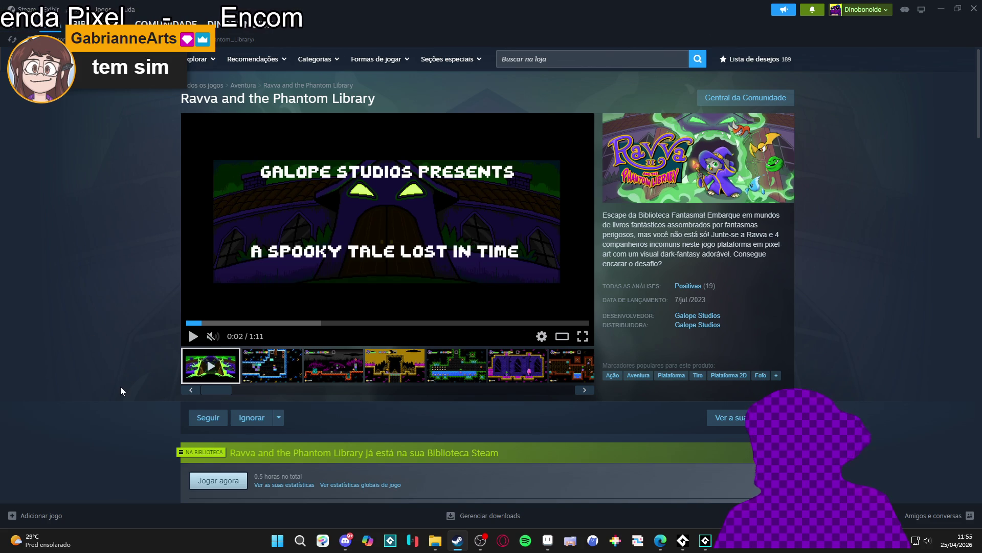
click(272, 380)
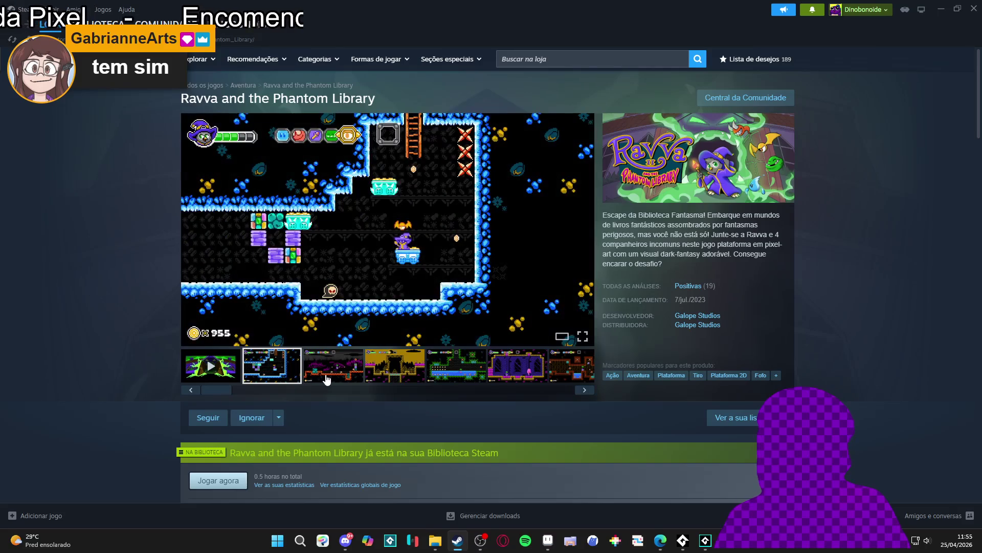
click(321, 383)
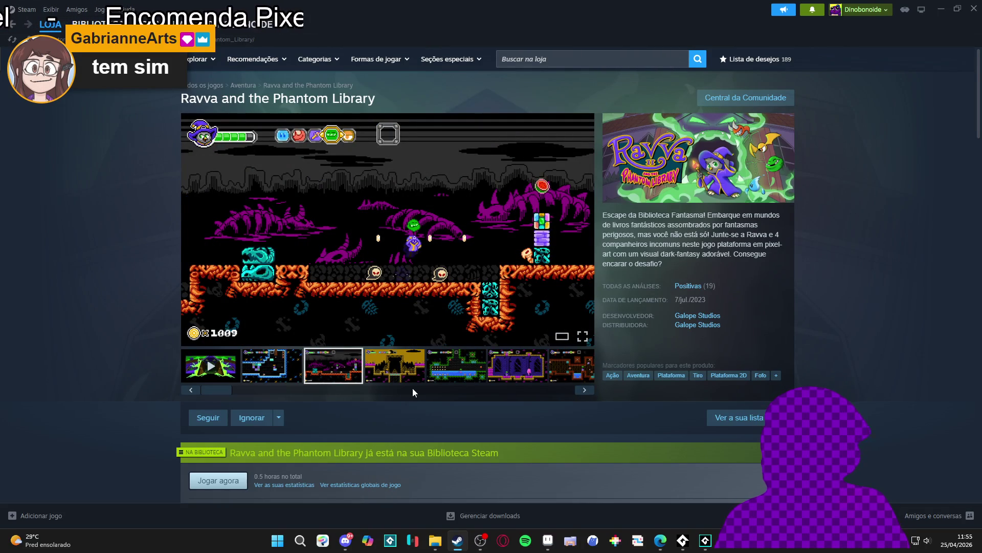
scroll(411, 390, down, 4)
scroll(277, 348, up, 4)
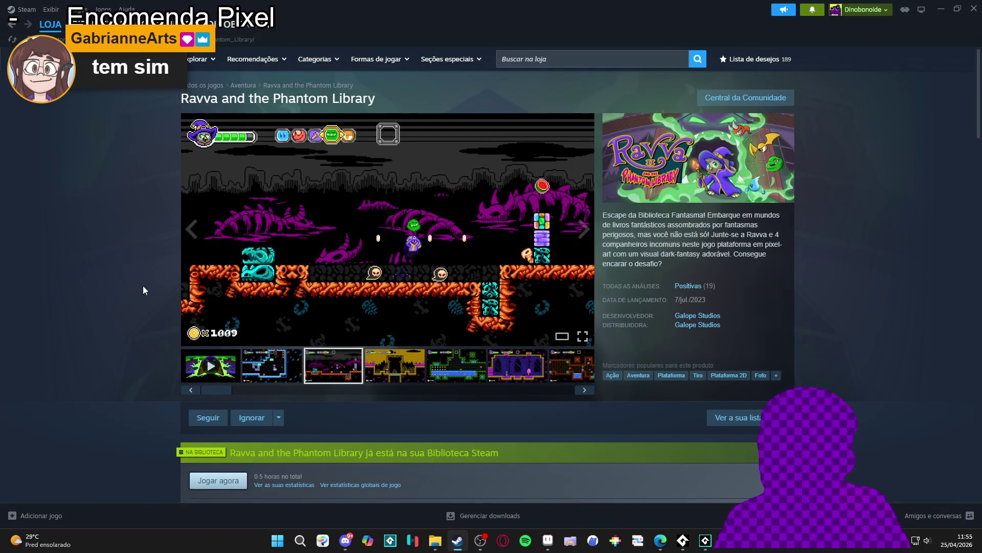
scroll(113, 200, down, 12)
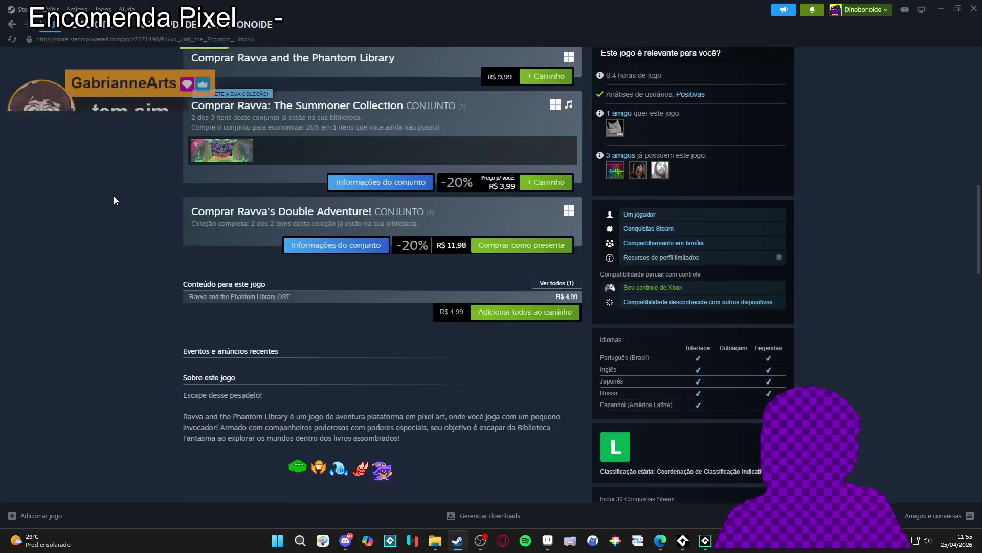
scroll(114, 200, down, 4)
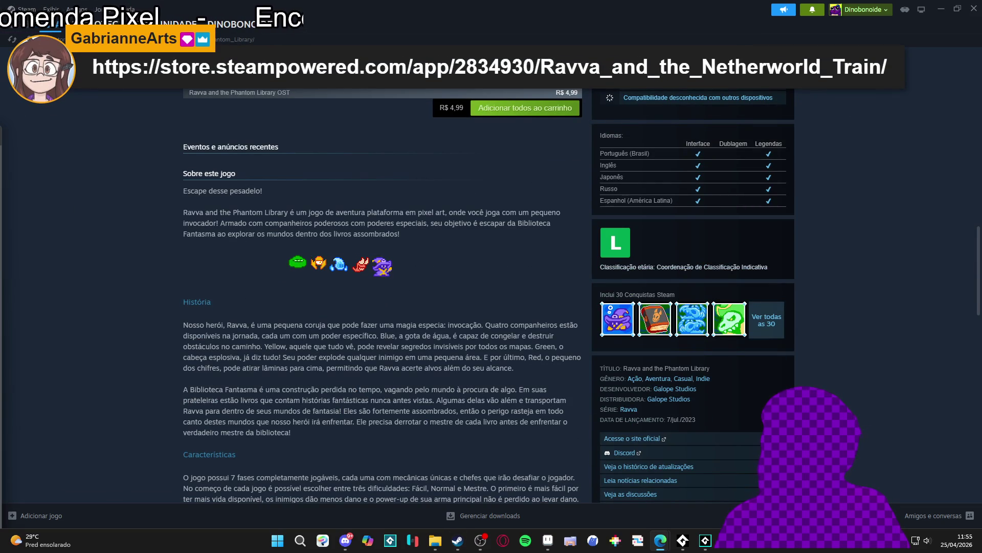
scroll(560, 241, up, 10)
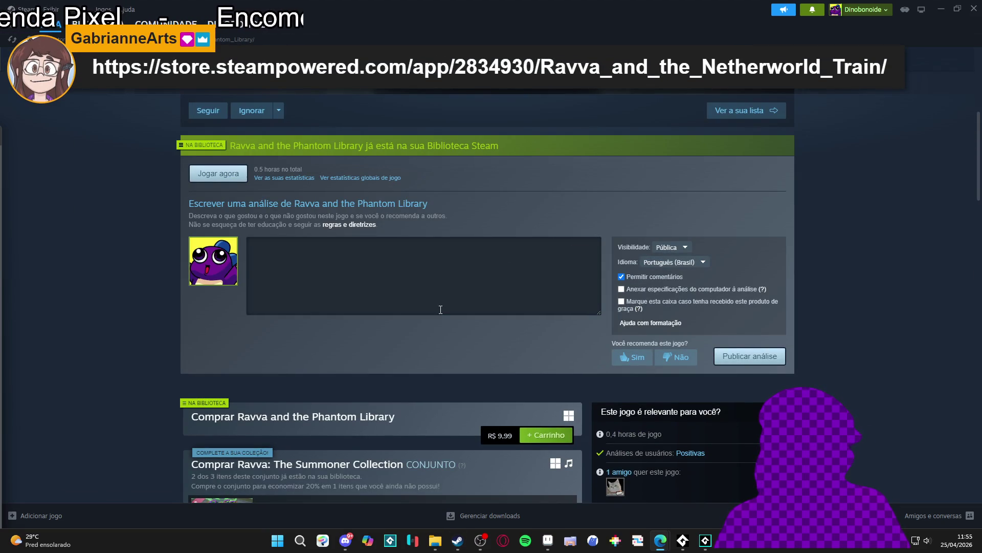
scroll(698, 358, down, 7)
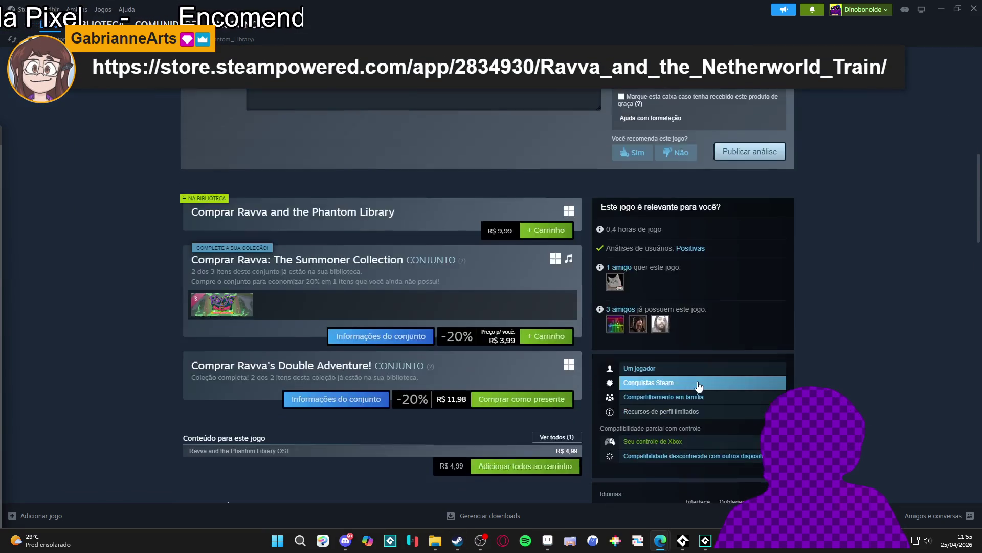
scroll(694, 332, up, 10)
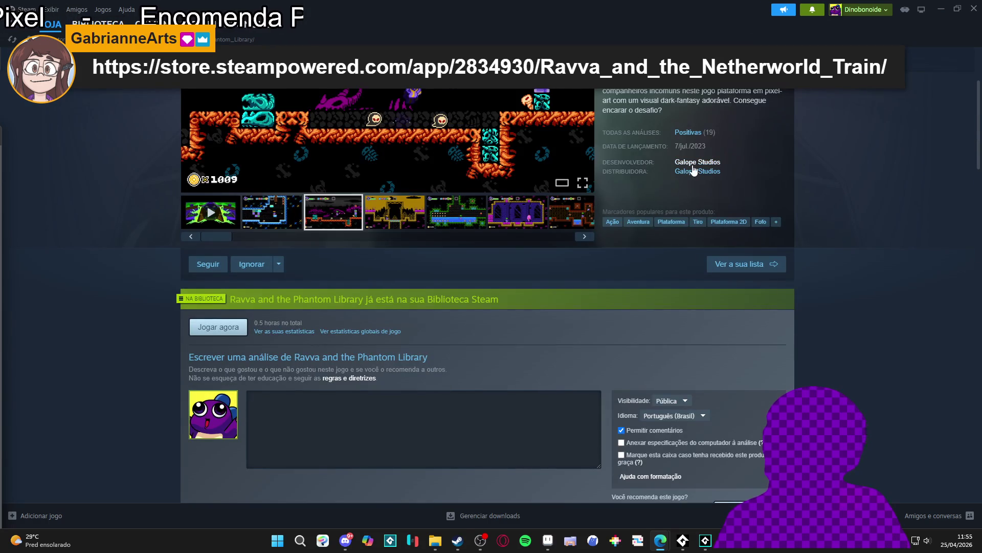
click(697, 162)
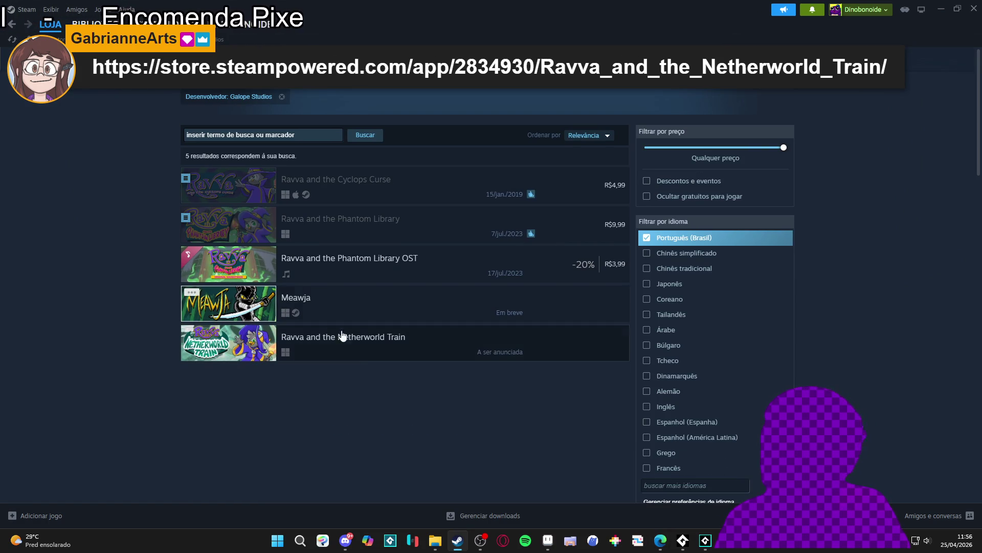
Open Ravva and the Netherworld Train, page screenshots full-size to 8 of 8, then Alt+Tab to Instagram
click(374, 353)
click(326, 354)
click(421, 265)
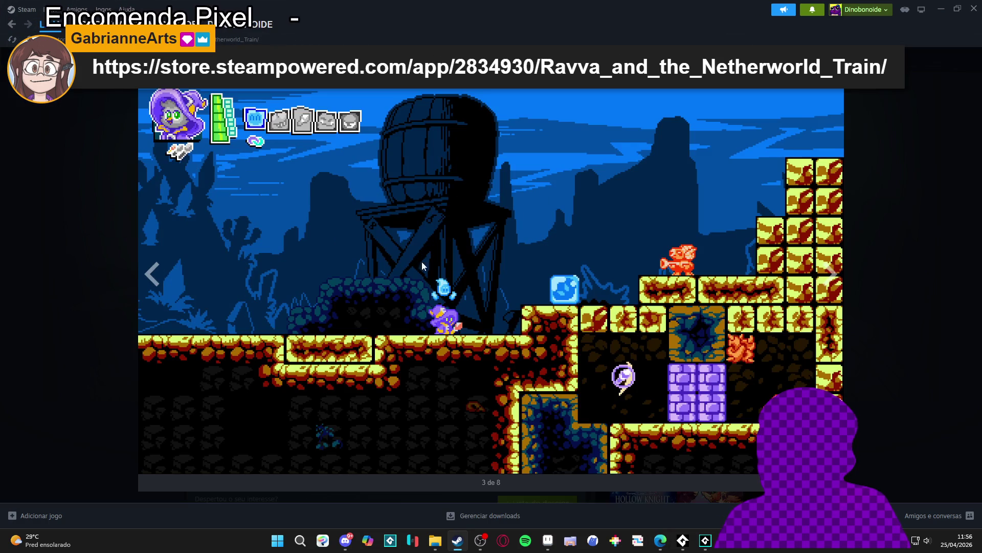
click(836, 291)
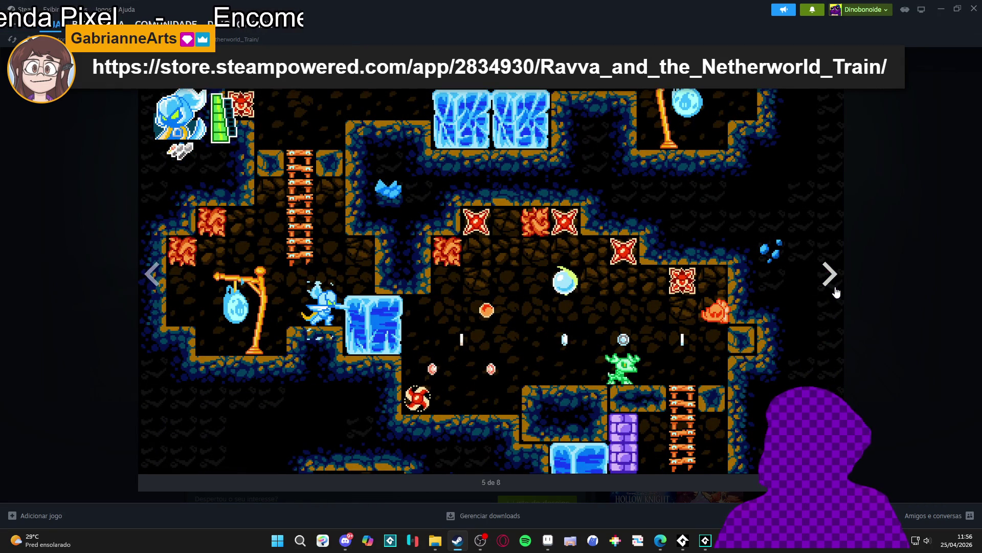
click(836, 291)
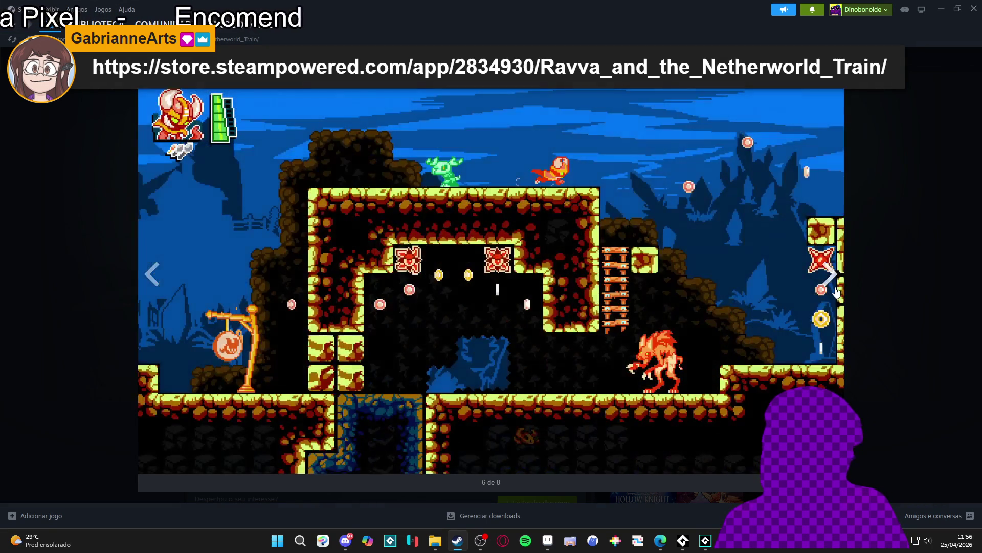
click(836, 292)
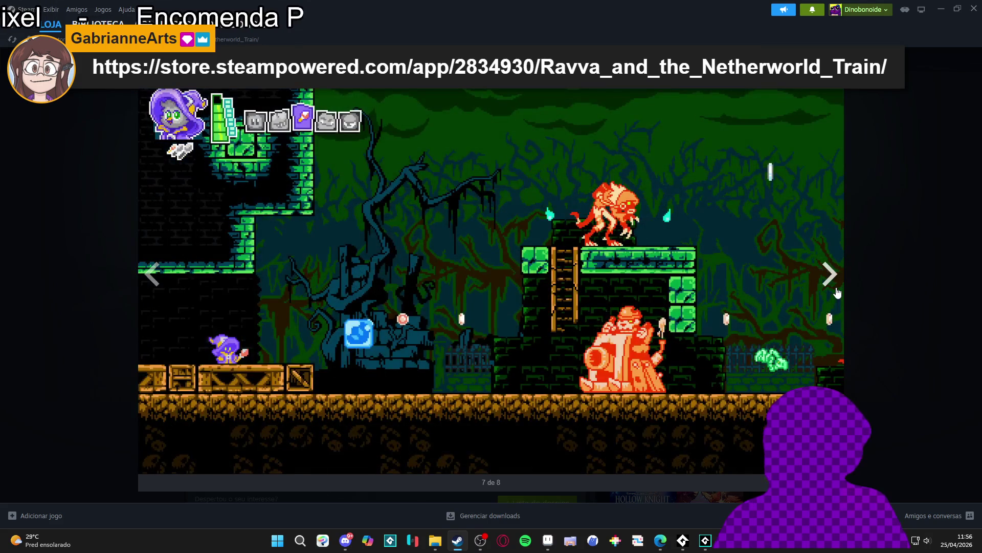
click(837, 292)
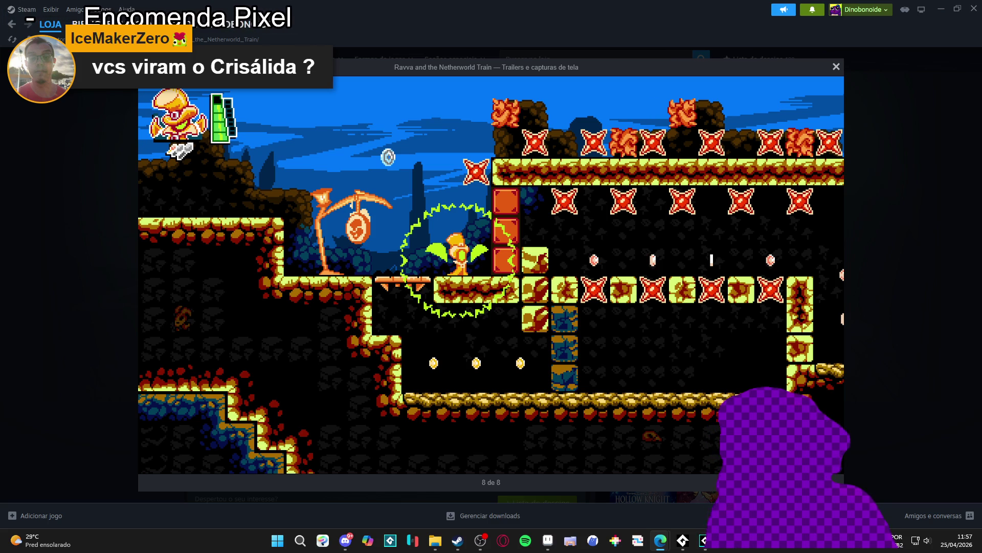
key(alt+Tab)
scroll(540, 218, down, 1)
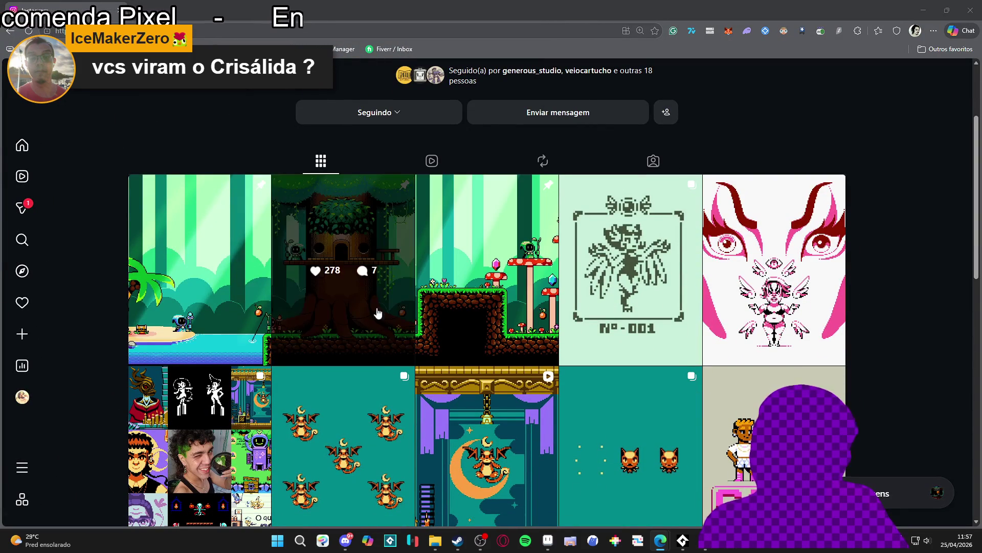
mouse_move(41, 303)
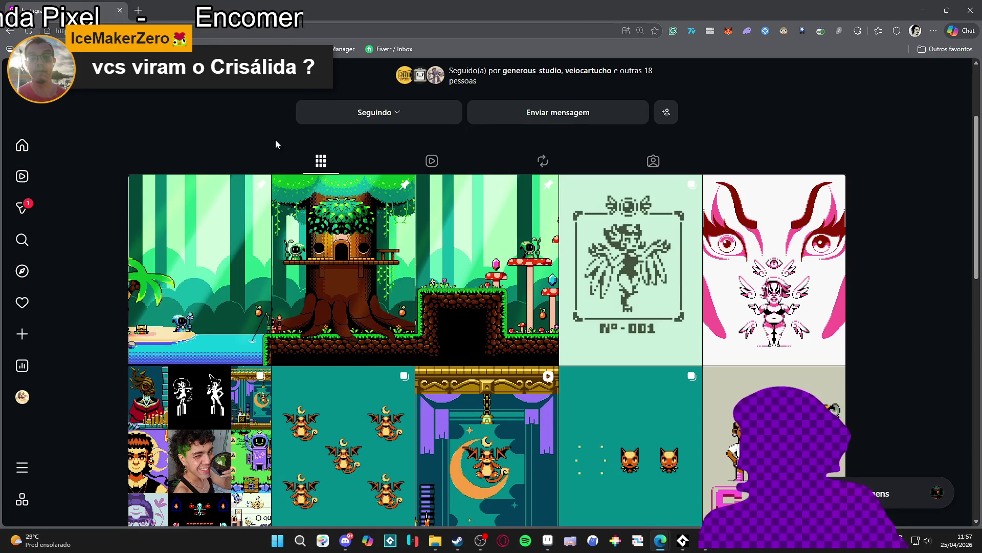
scroll(630, 246, down, 2)
scroll(907, 165, down, 1)
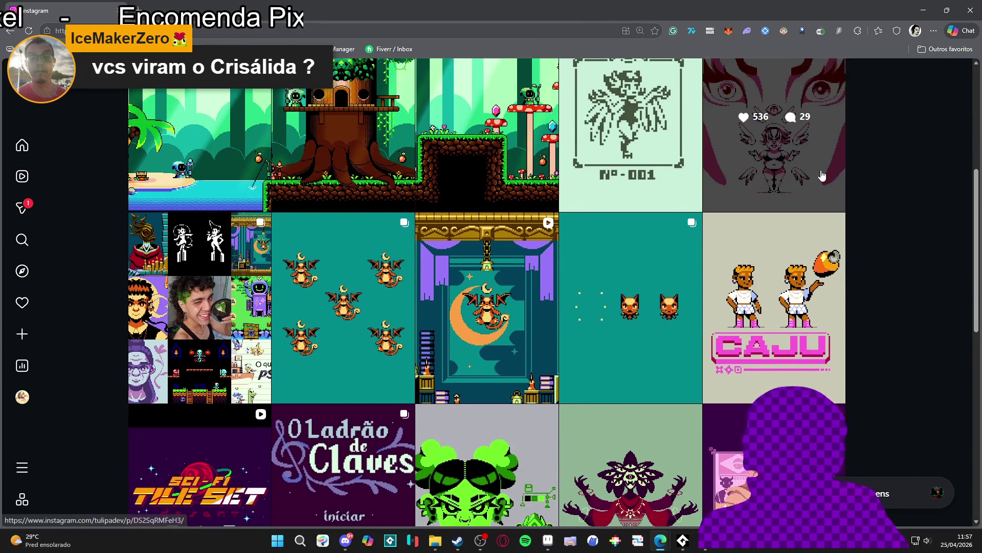
scroll(819, 204, down, 1)
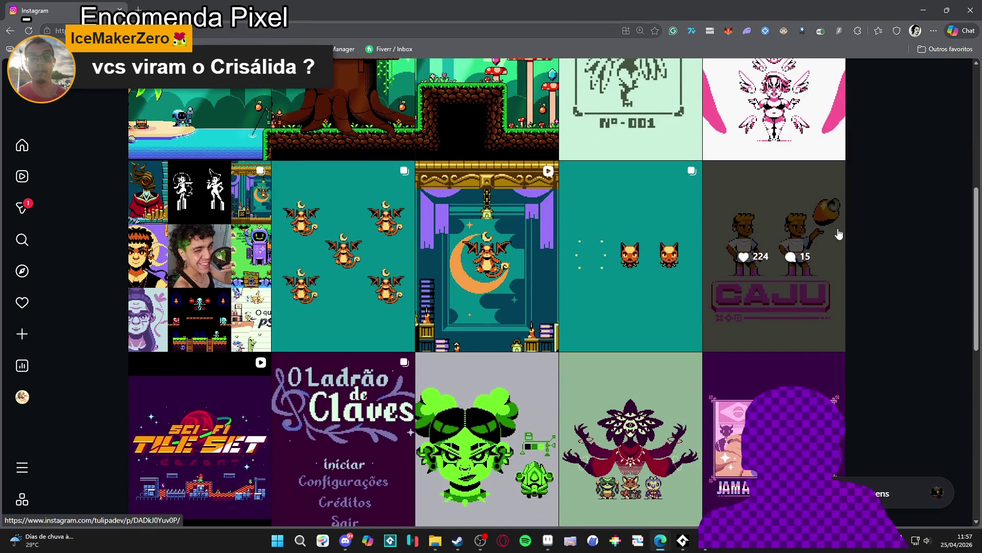
scroll(839, 234, down, 5)
scroll(839, 234, down, 4)
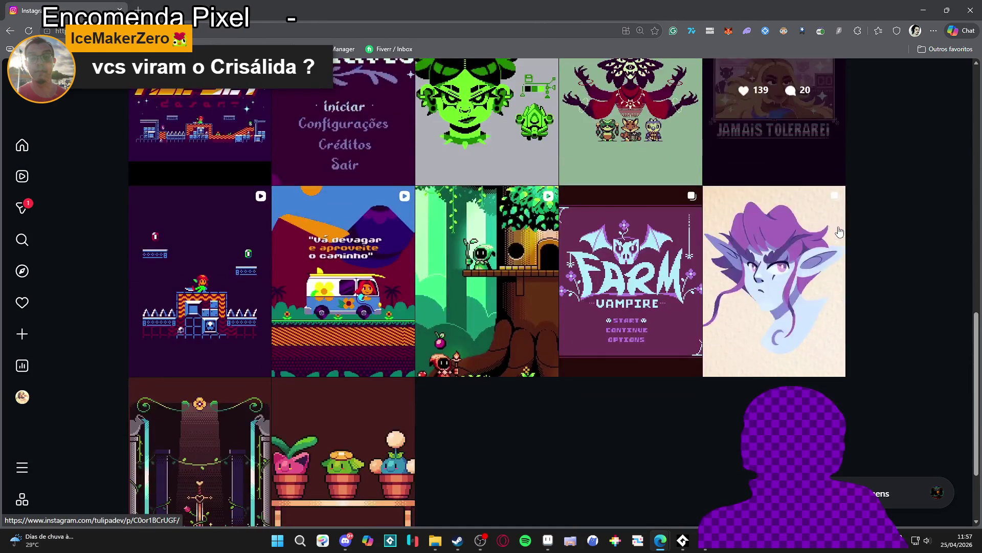
scroll(833, 240, up, 15)
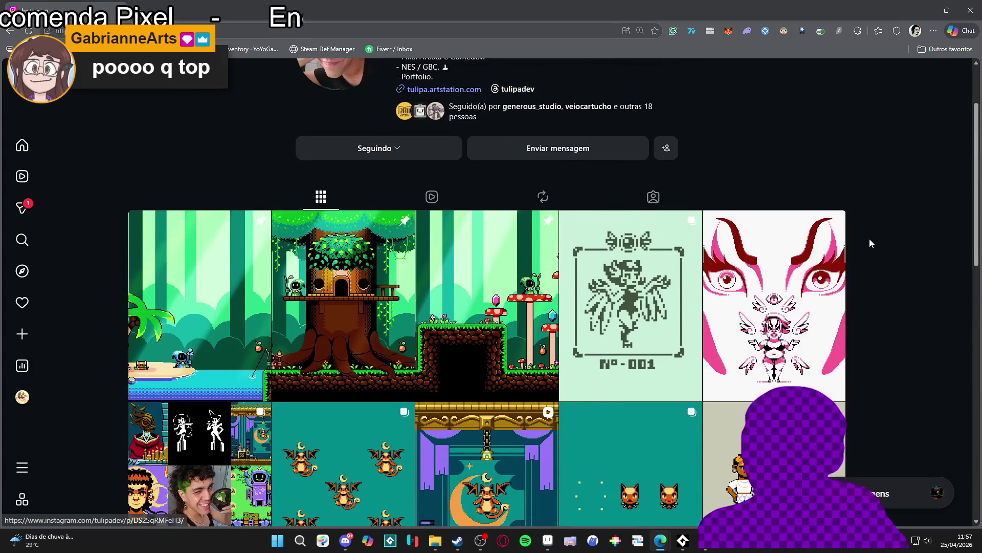
scroll(870, 241, down, 3)
click(478, 388)
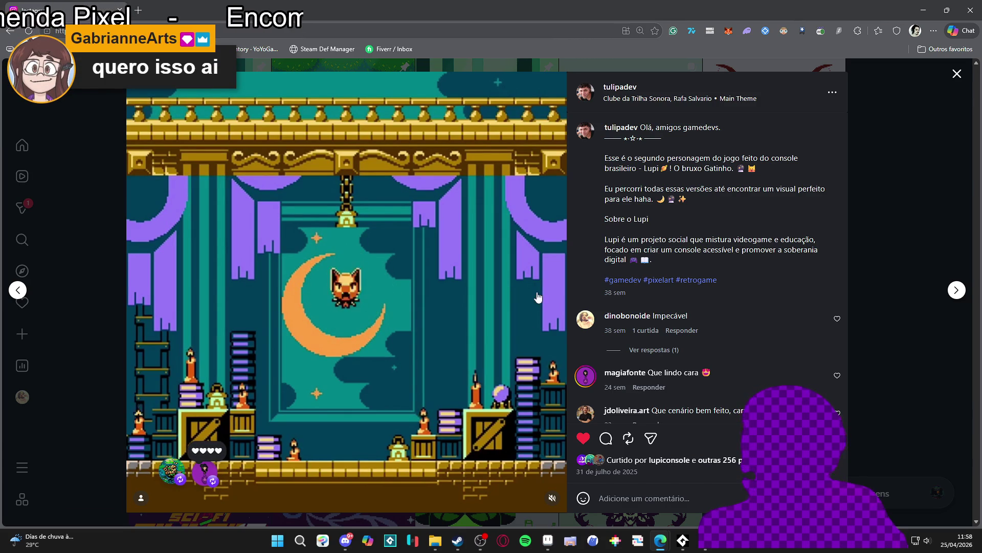
click(957, 290)
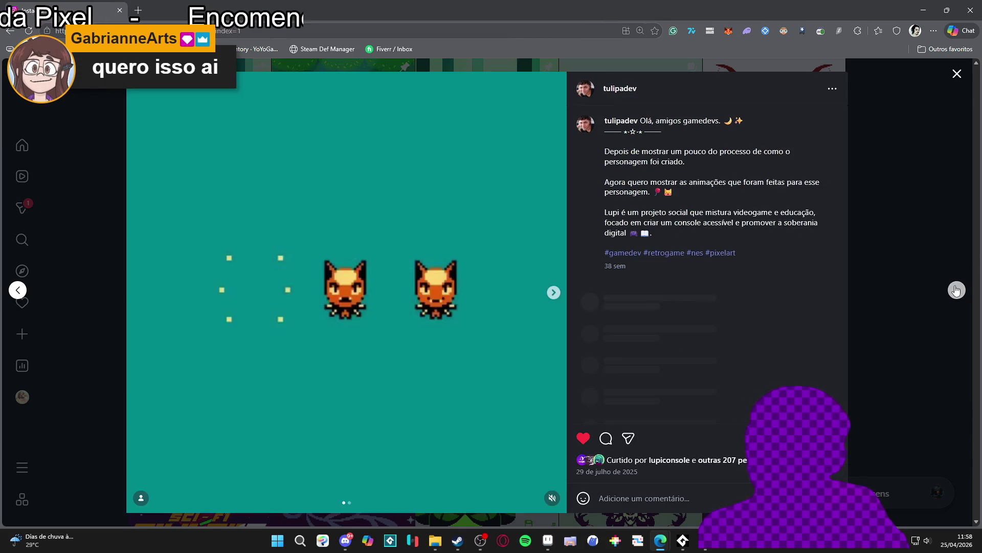
click(957, 290)
click(956, 289)
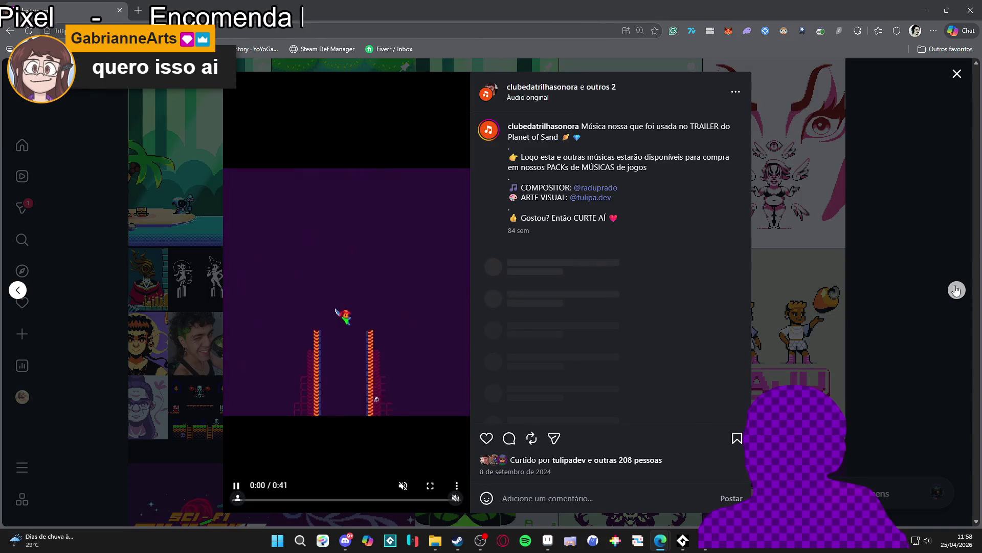
click(957, 290)
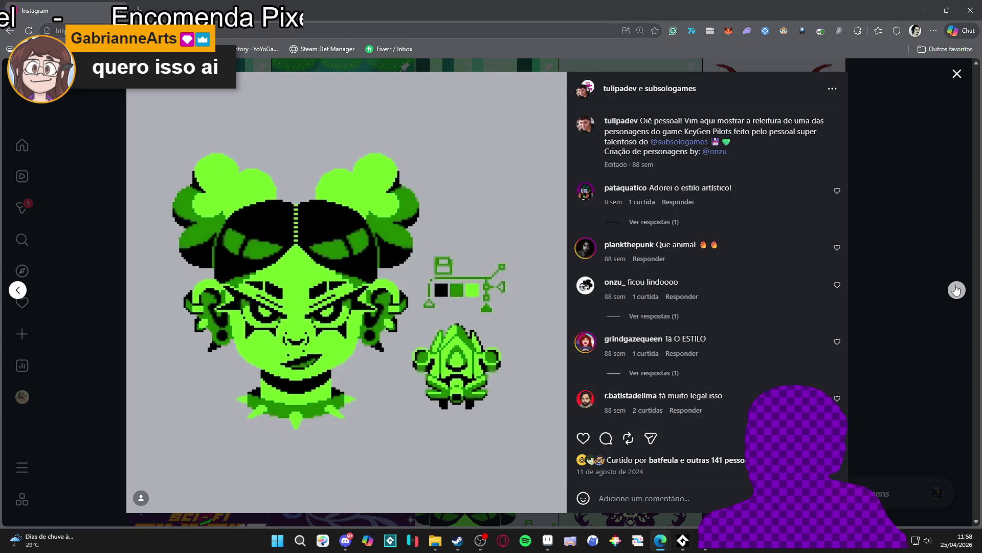
click(956, 289)
click(956, 290)
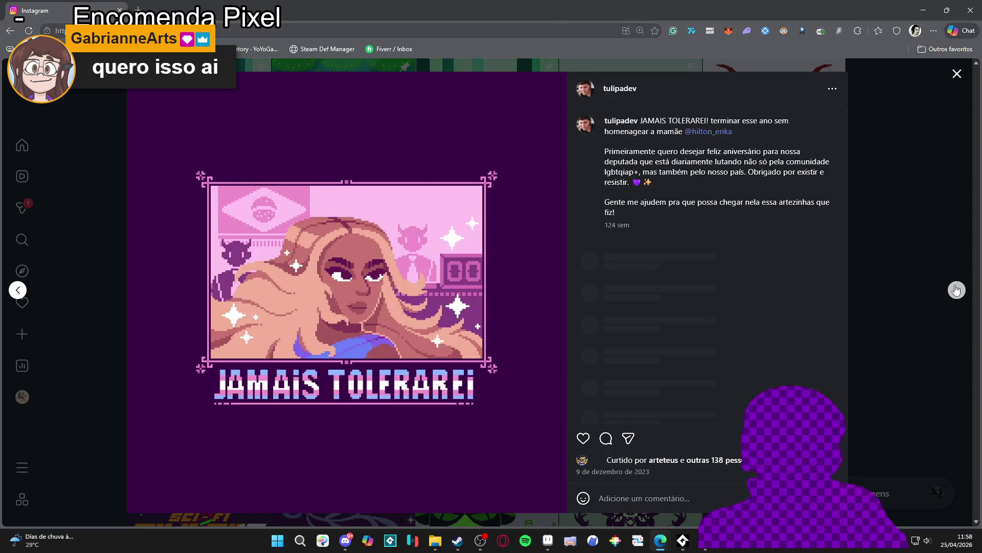
click(956, 290)
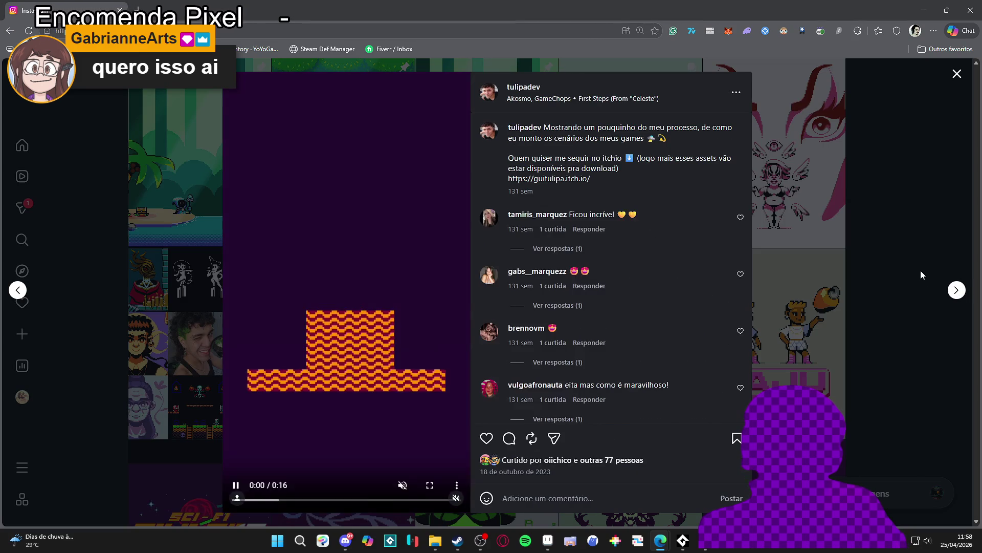
click(955, 297)
click(905, 284)
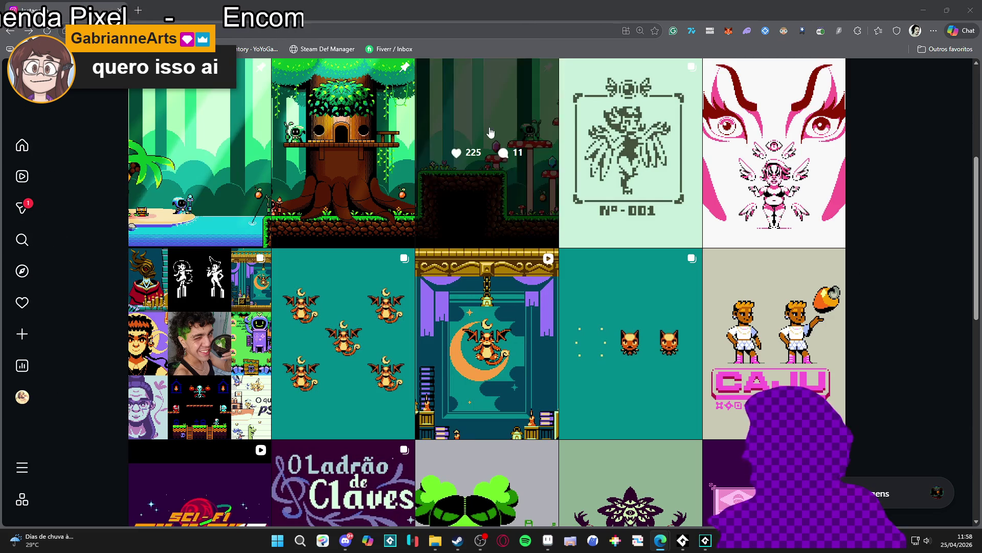
scroll(839, 128, up, 5)
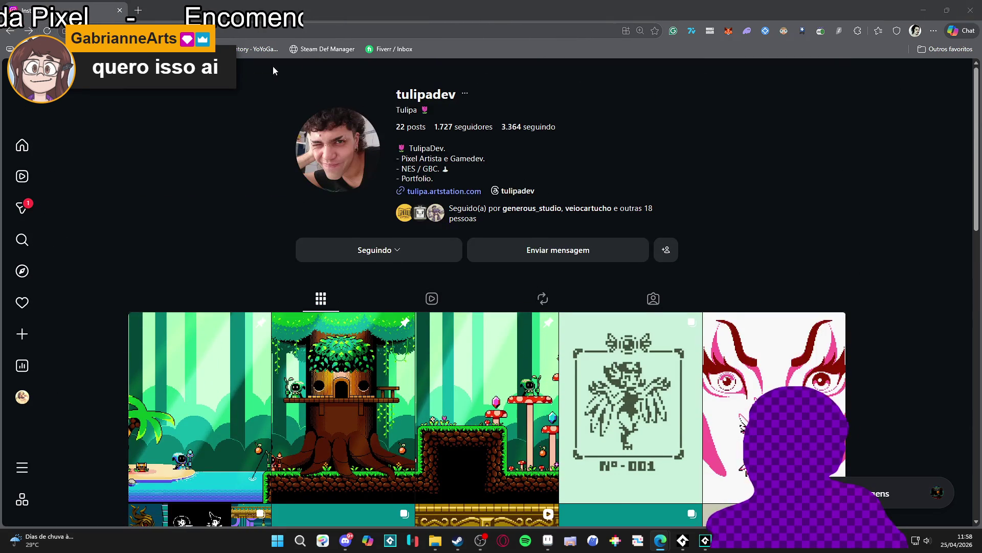
click(153, 31)
key(alt+Tab)
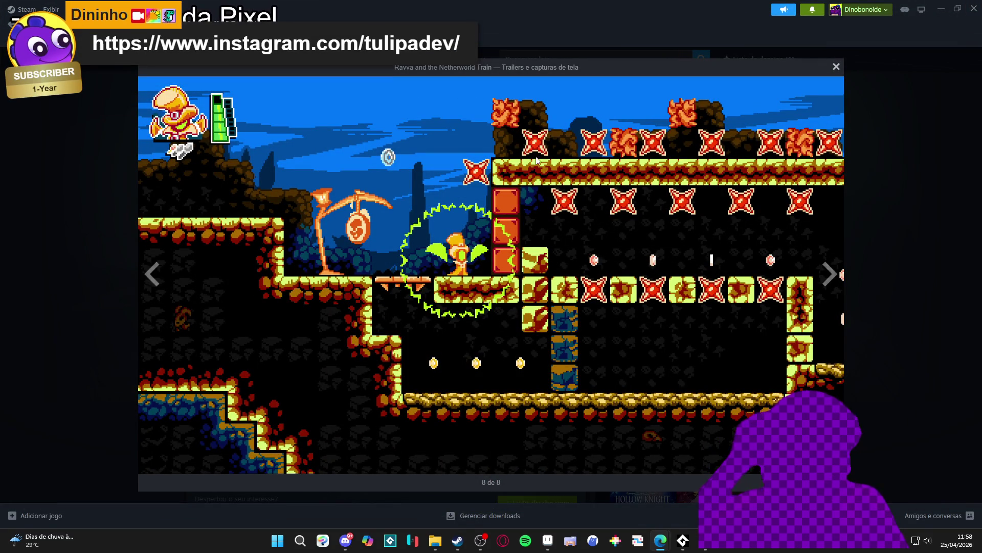
Close Steam's screenshot viewer, restore the window down, and minimize it to reveal Clean Area
click(63, 195)
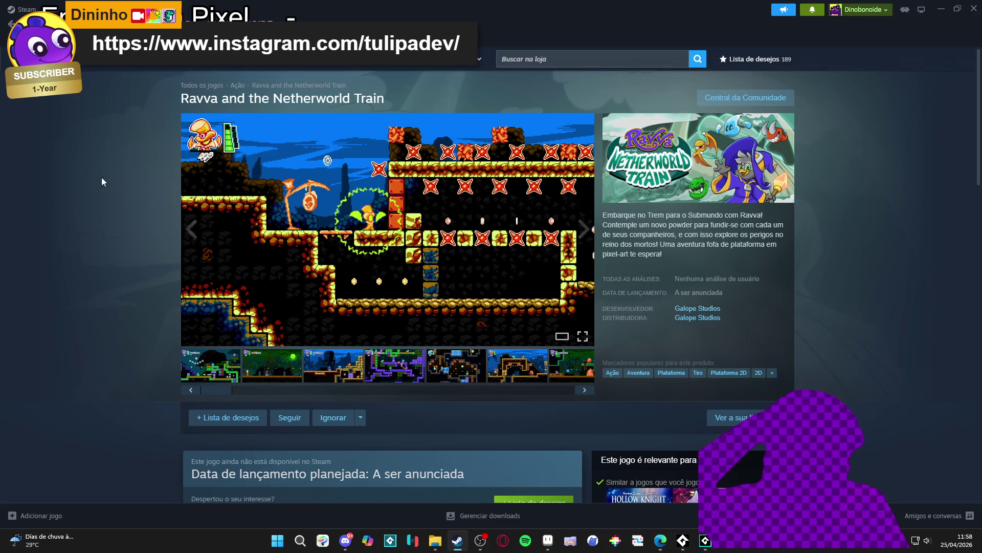
click(950, 9)
click(948, 8)
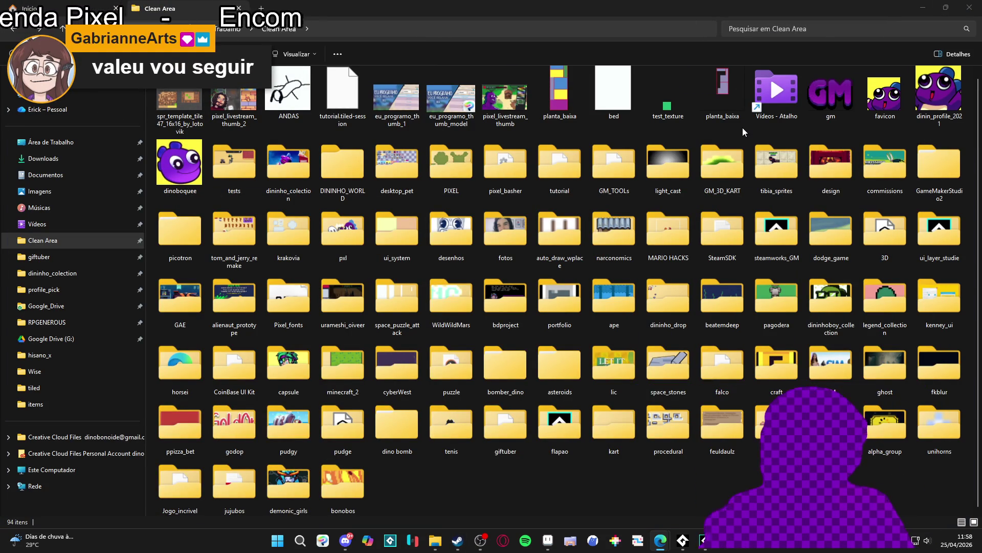
Preview the ANDAS drawing in Photos, then return to the drums_of_war animation in Aseprite
scroll(638, 155, up, 1)
double_click(288, 95)
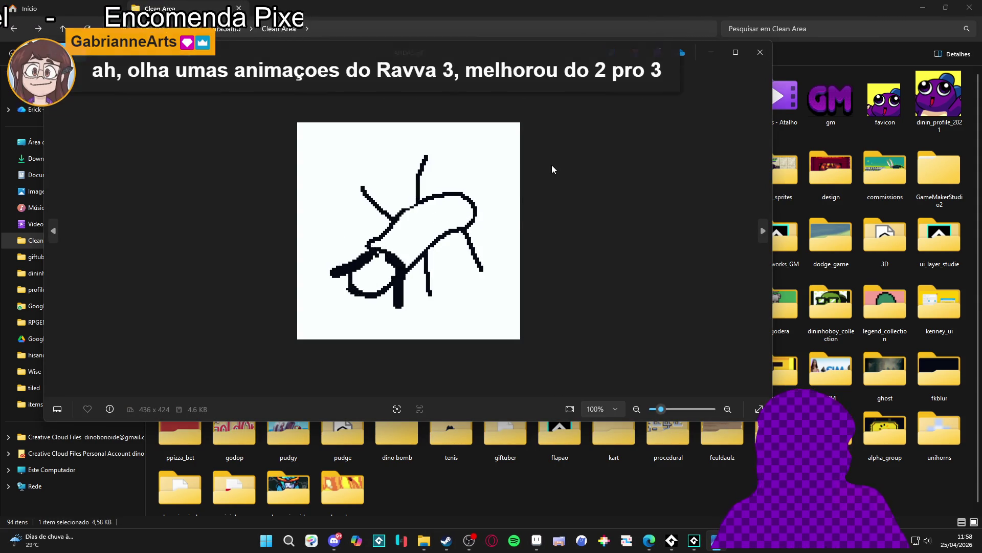
click(759, 64)
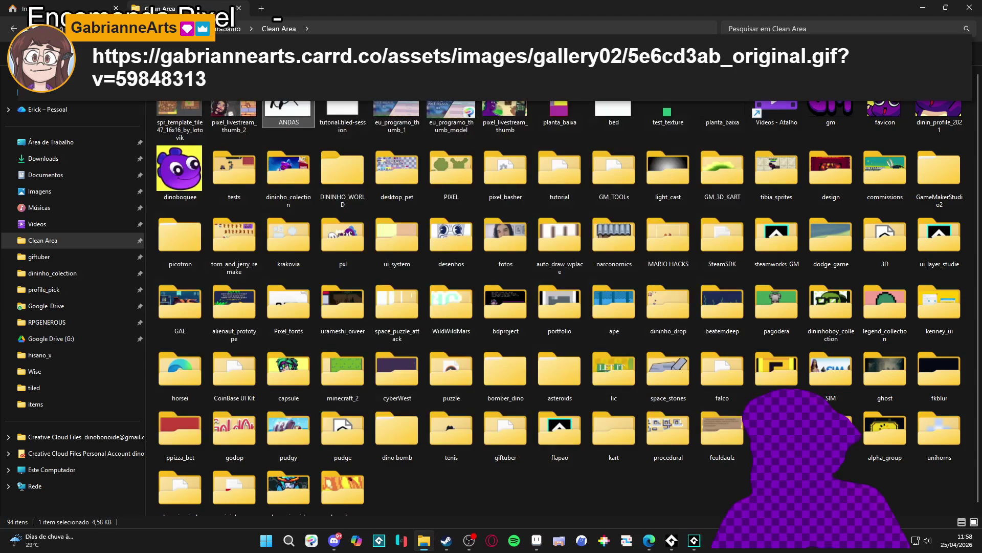
click(923, 7)
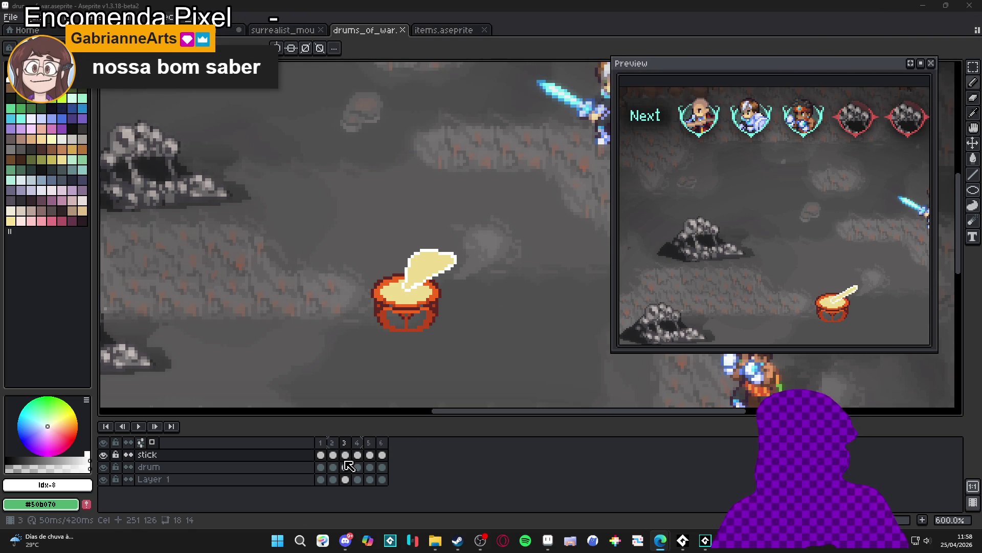
Step through stick layer frames 1–3 to review the drum strike
click(320, 454)
click(334, 456)
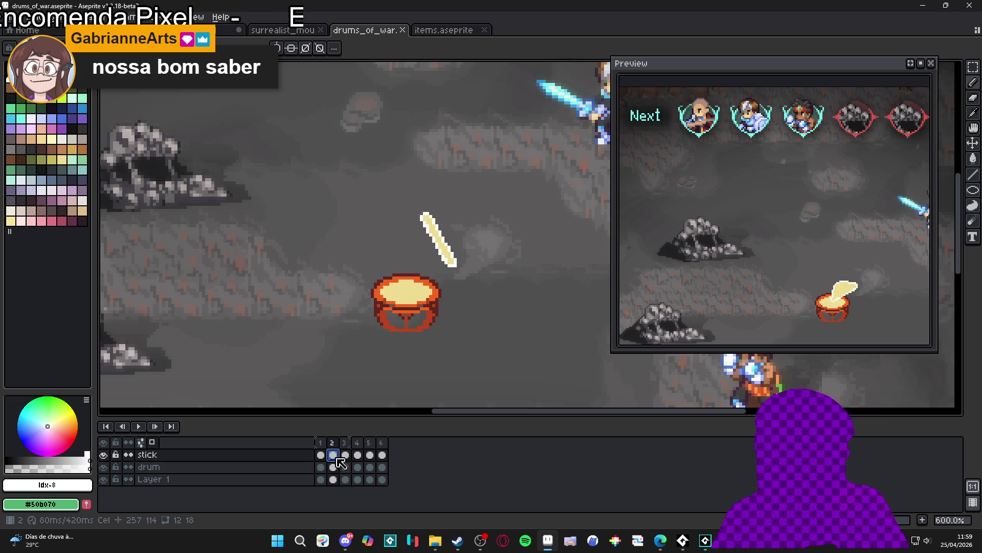
click(347, 456)
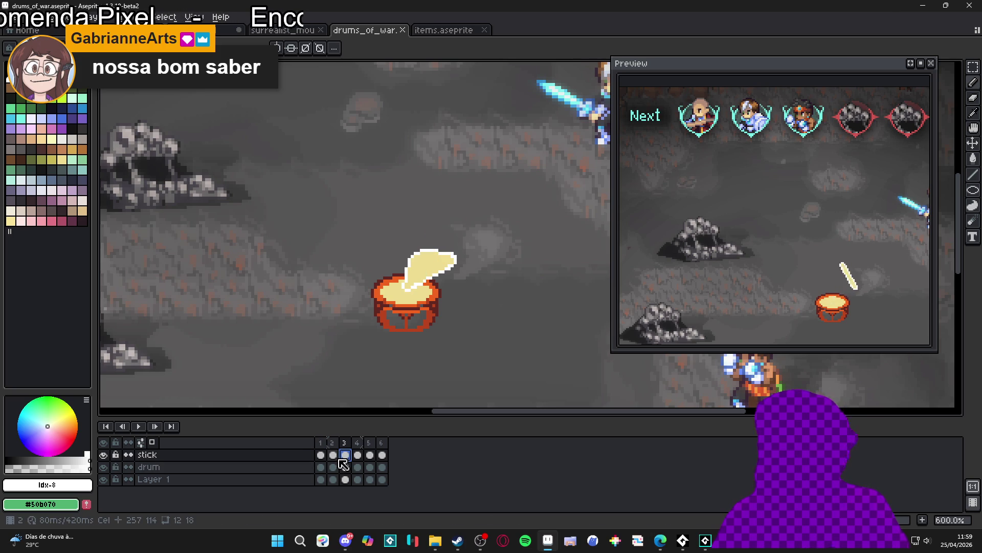
Add a new empty layer above the stick with its frame 3 cel selected, then return to File Explorer
key(shift+n)
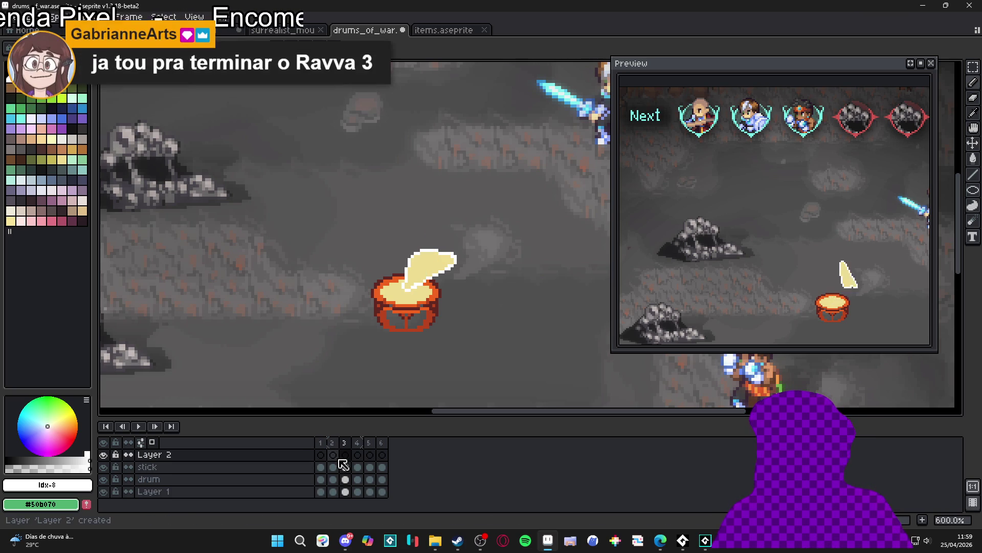
click(346, 454)
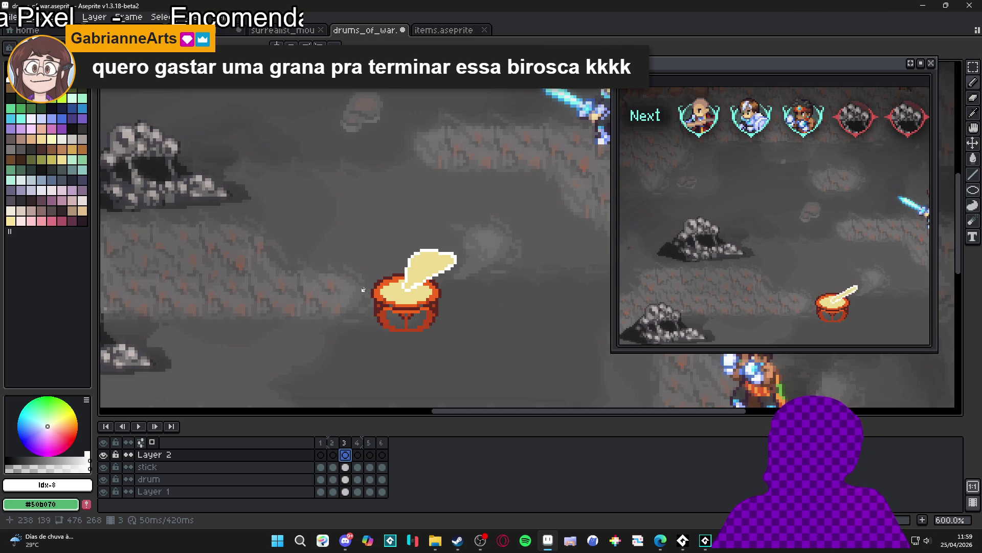
click(433, 546)
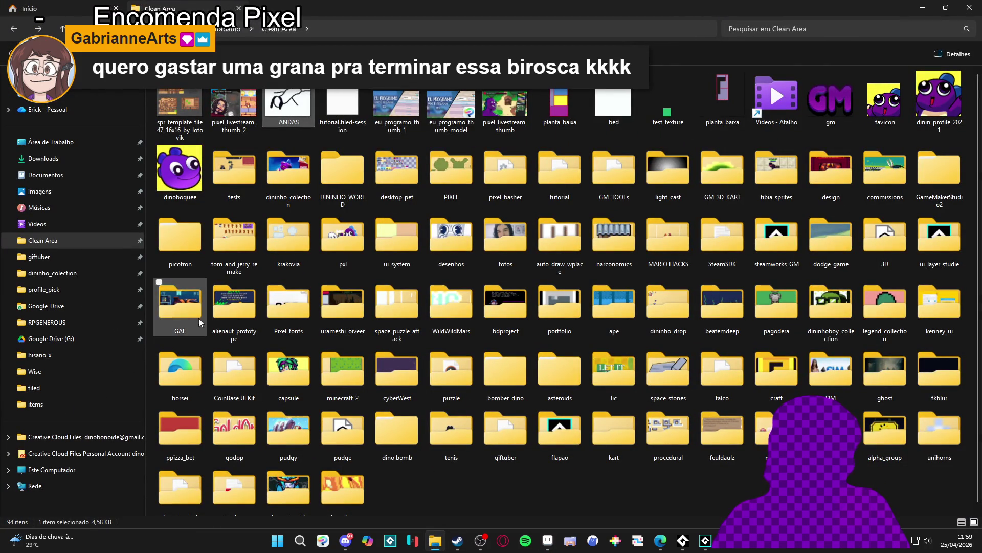
Open the RPGENEROUS folder under commissions › pixel_Art from the navigation pane
click(81, 322)
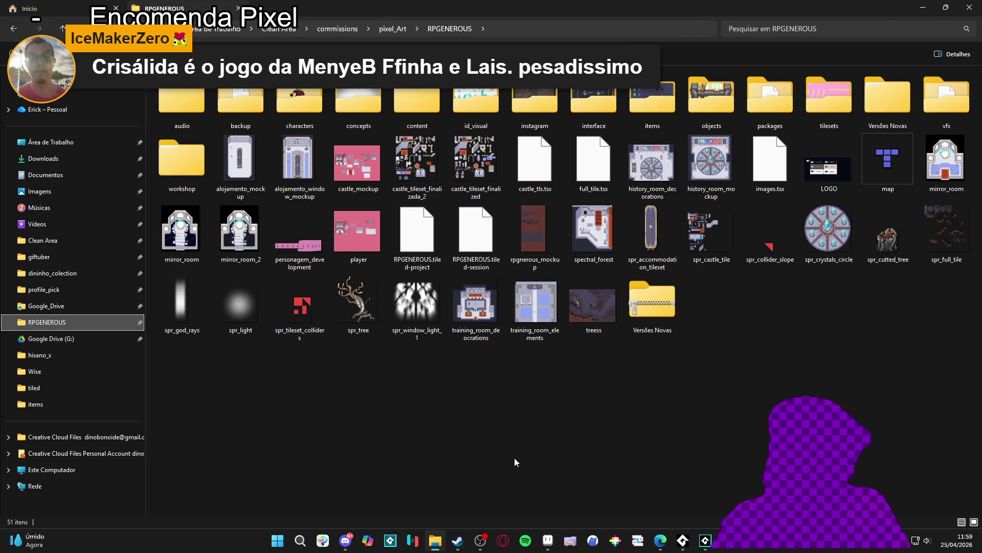
Search the Steam store for 'Crisálida' and open its store page
click(458, 541)
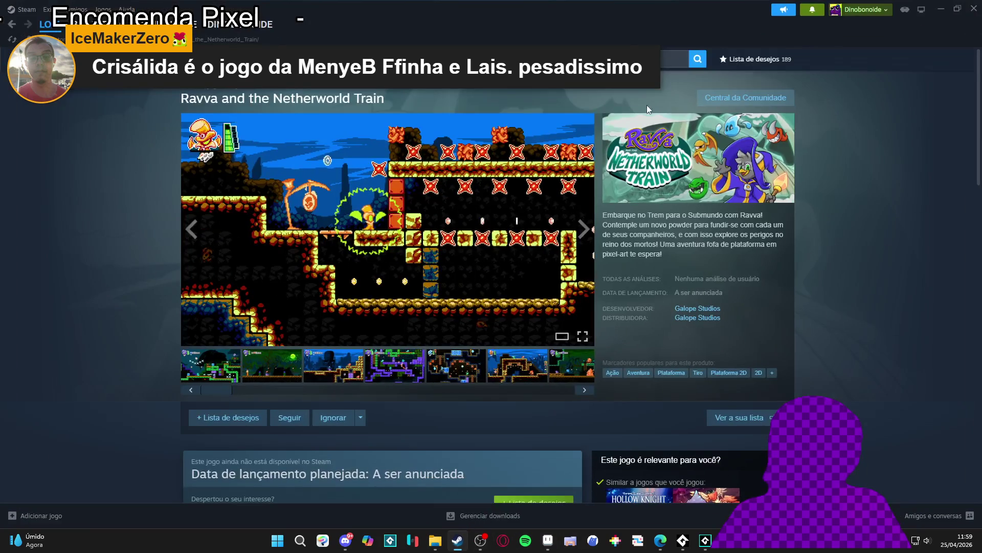
click(674, 59)
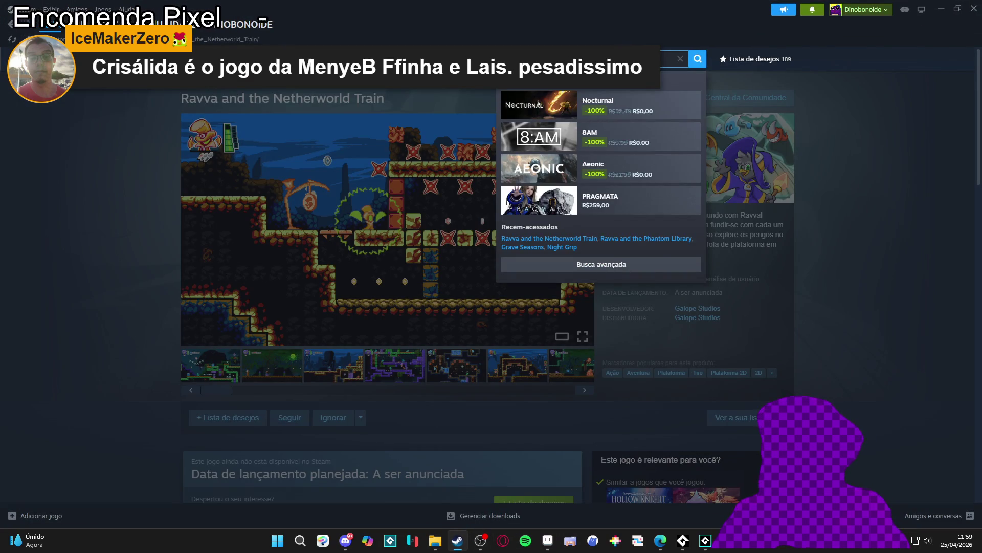
text(Crisálida)
click(623, 116)
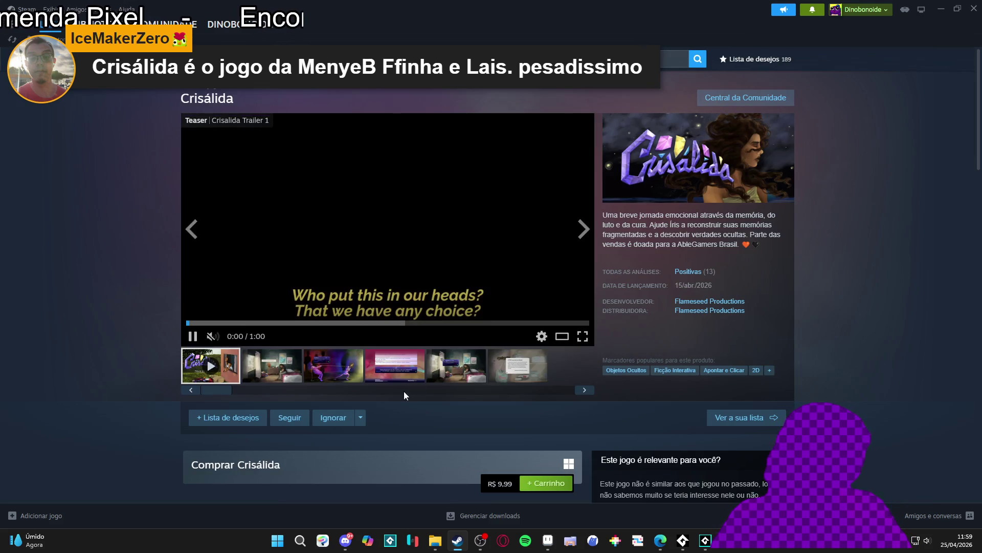
Stop the trailer and browse through the Crisálida screenshots
click(335, 368)
click(583, 228)
click(584, 228)
click(584, 230)
click(584, 230)
click(584, 230)
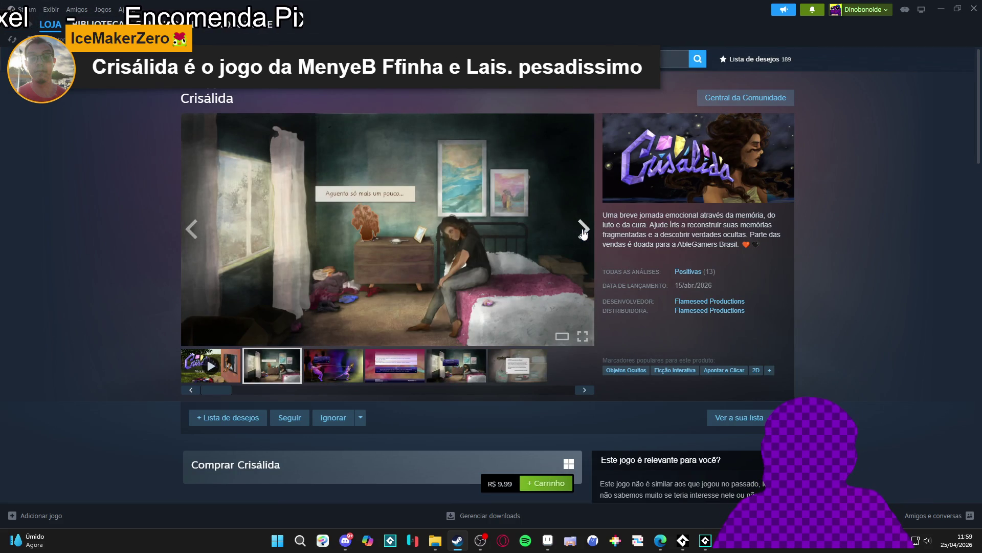
click(584, 231)
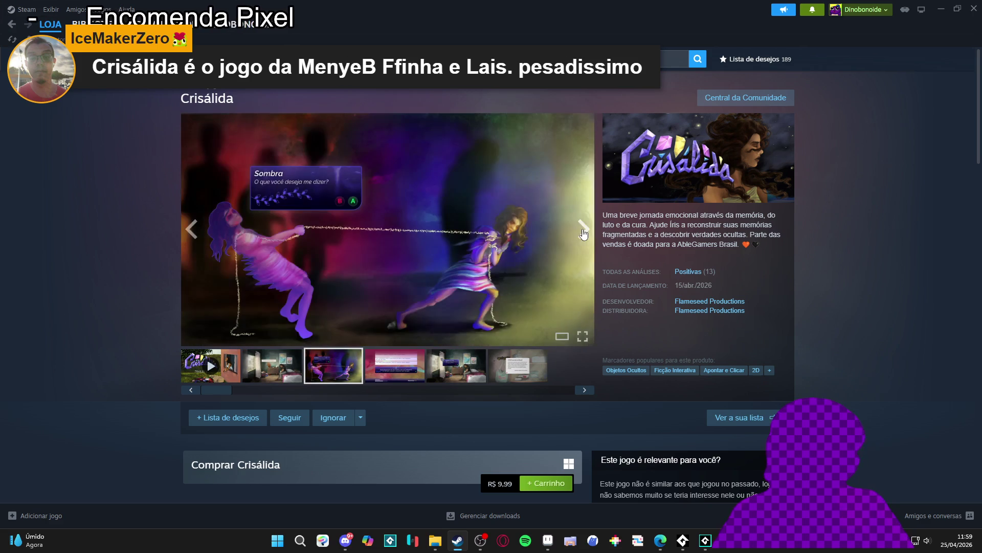
click(583, 230)
click(583, 230)
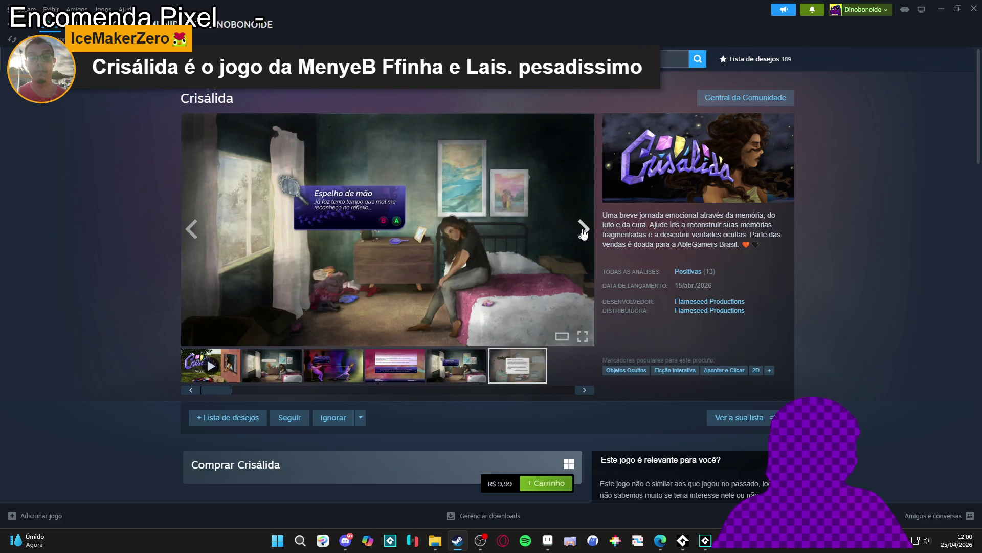
click(583, 231)
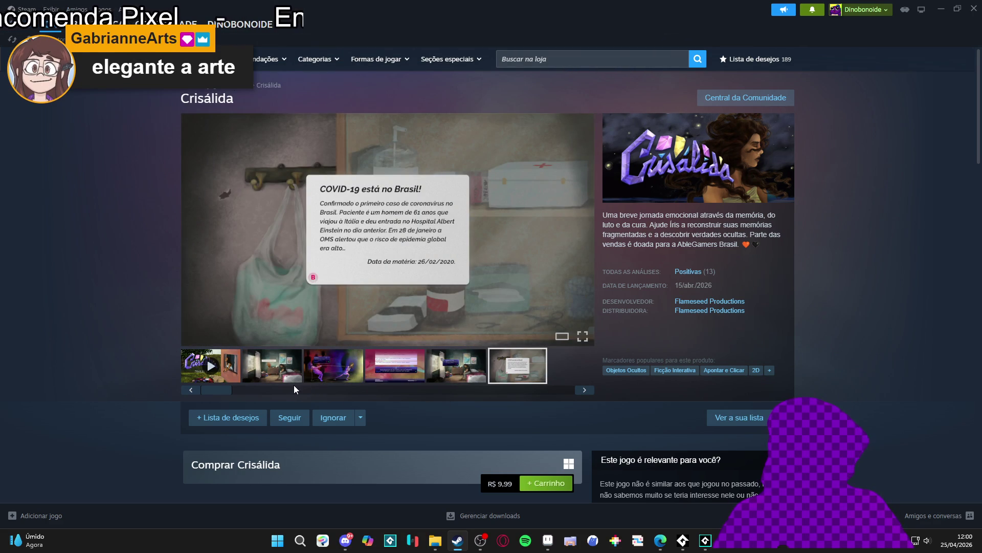
click(381, 376)
click(343, 372)
Scroll the page, add Crisálida to the wishlist, and minimize Steam
scroll(63, 254, down, 1)
scroll(64, 254, down, 15)
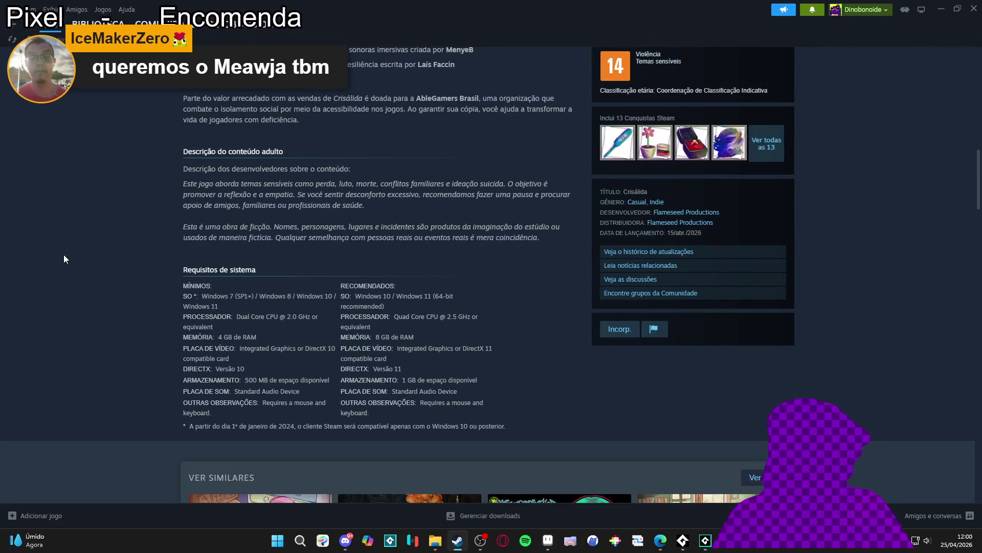
scroll(64, 253, down, 4)
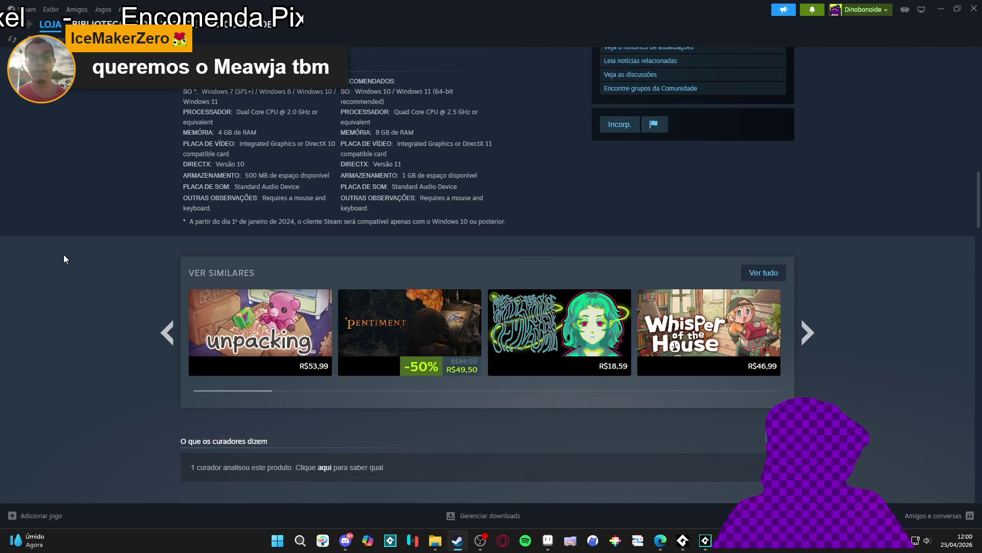
scroll(64, 258, down, 2)
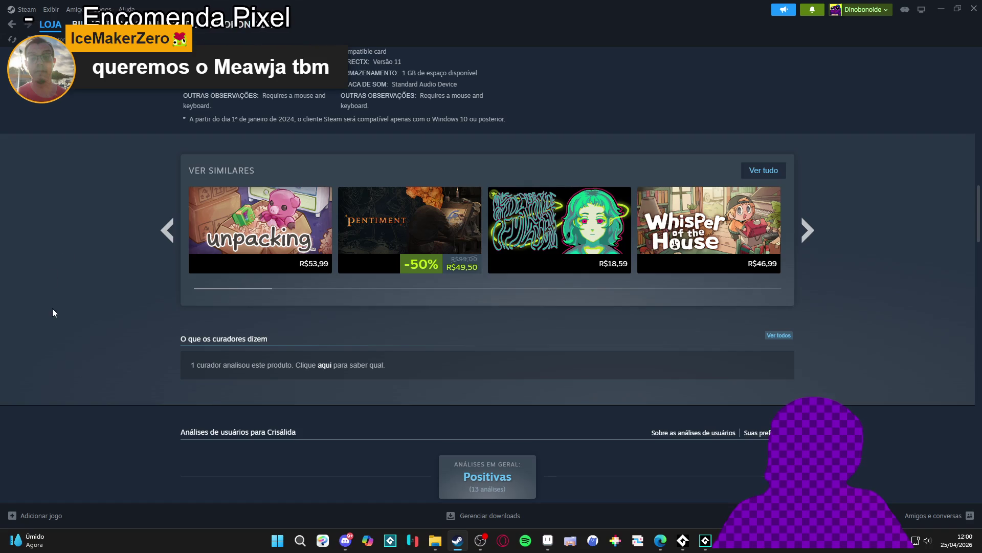
scroll(52, 313, up, 20)
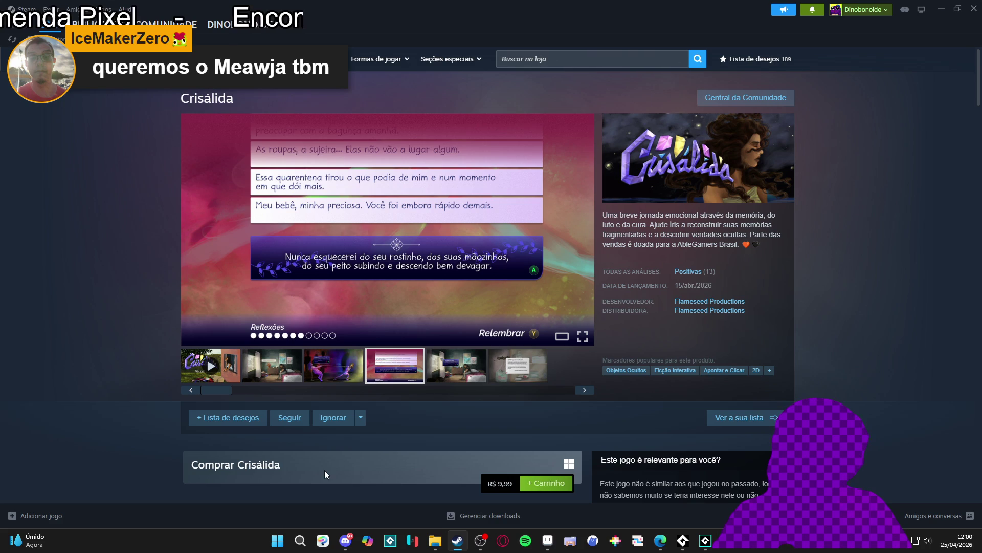
click(244, 417)
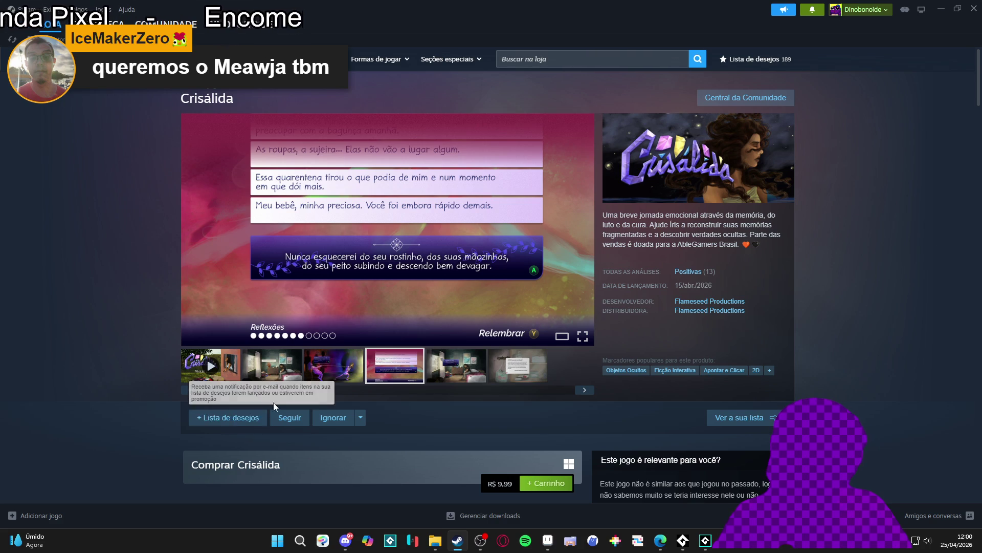
click(944, 7)
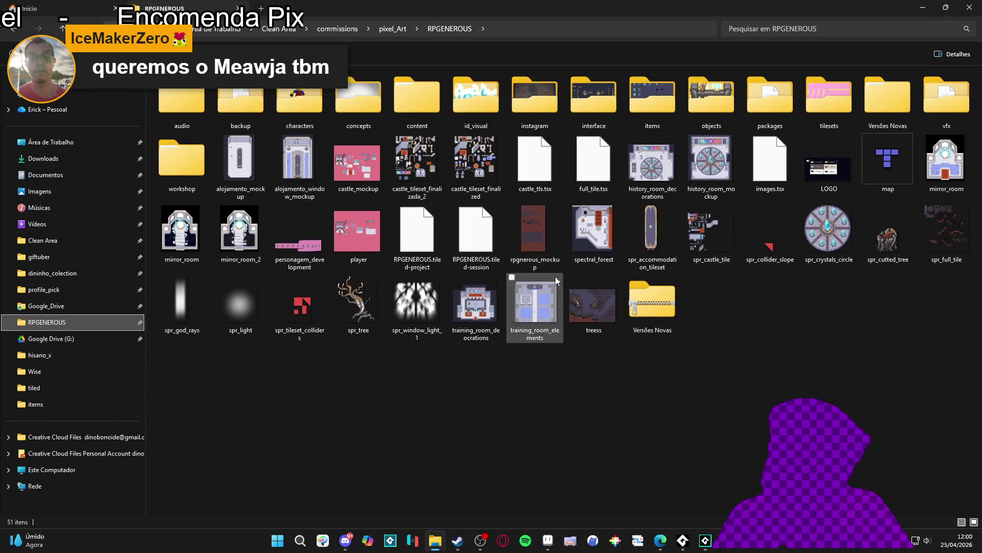
Navigate into vfx › character_spells › themba › uppercut in the RPGENEROUS folder
double_click(299, 117)
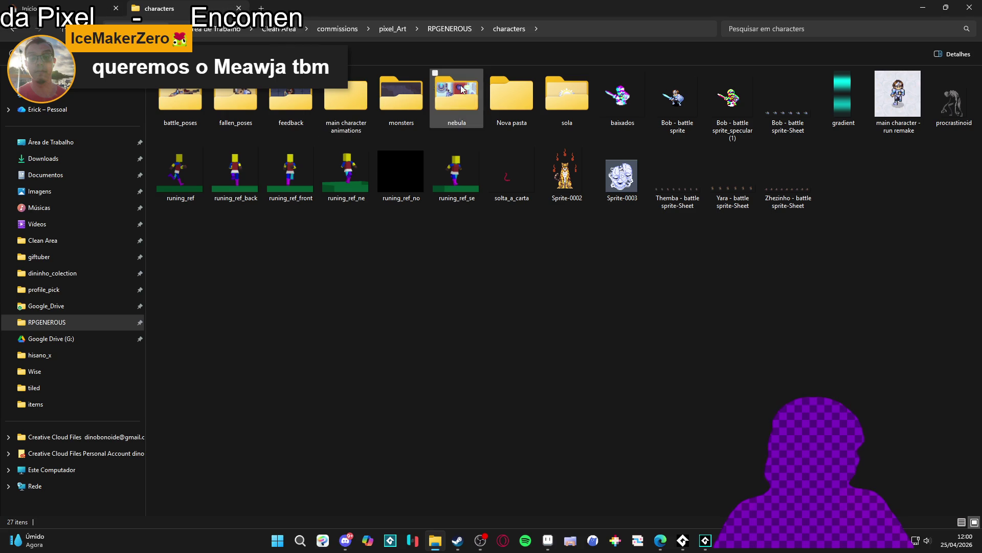
click(456, 29)
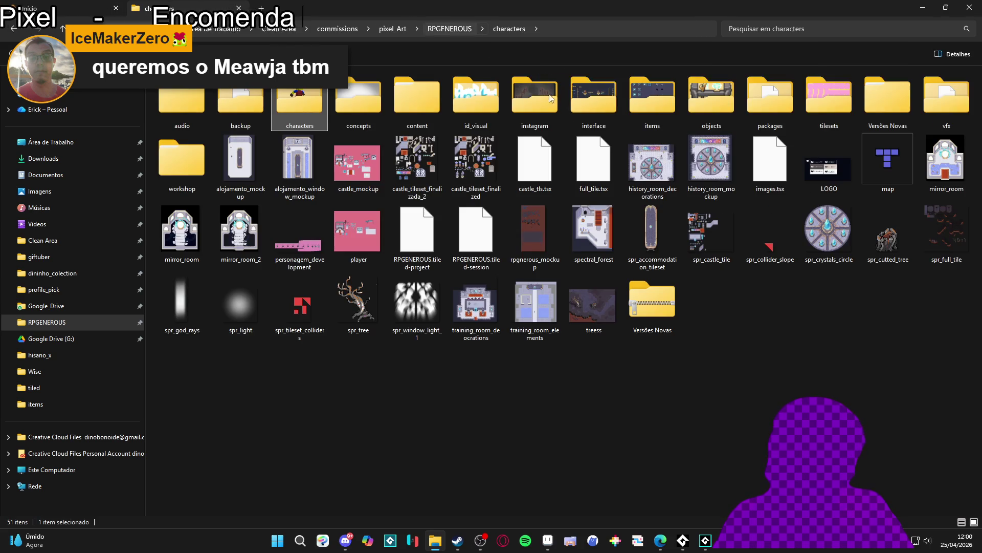
double_click(964, 108)
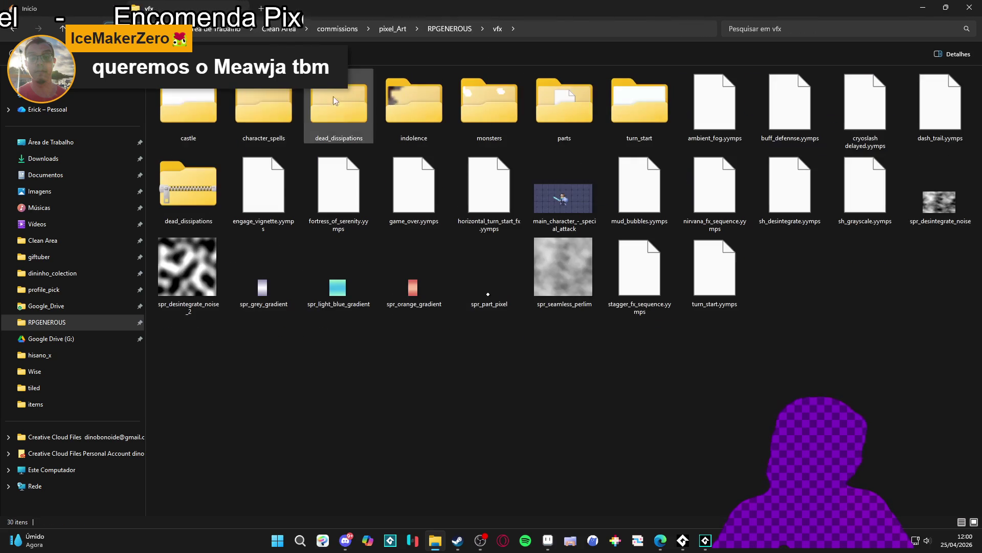
double_click(256, 101)
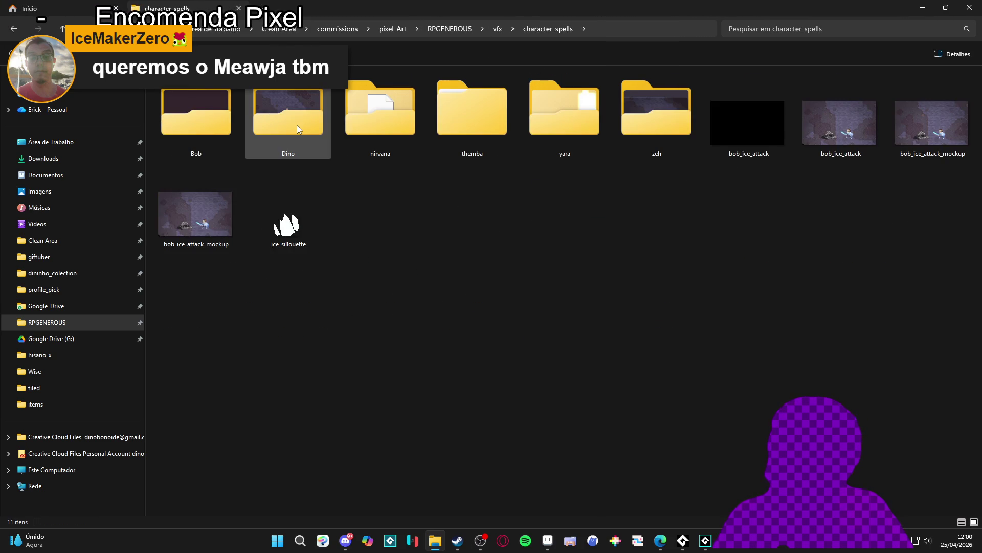
double_click(492, 131)
double_click(390, 103)
Check the uppercut reference GIF and the themba uppercut sprite in Aseprite, then close and minimize it
double_click(421, 126)
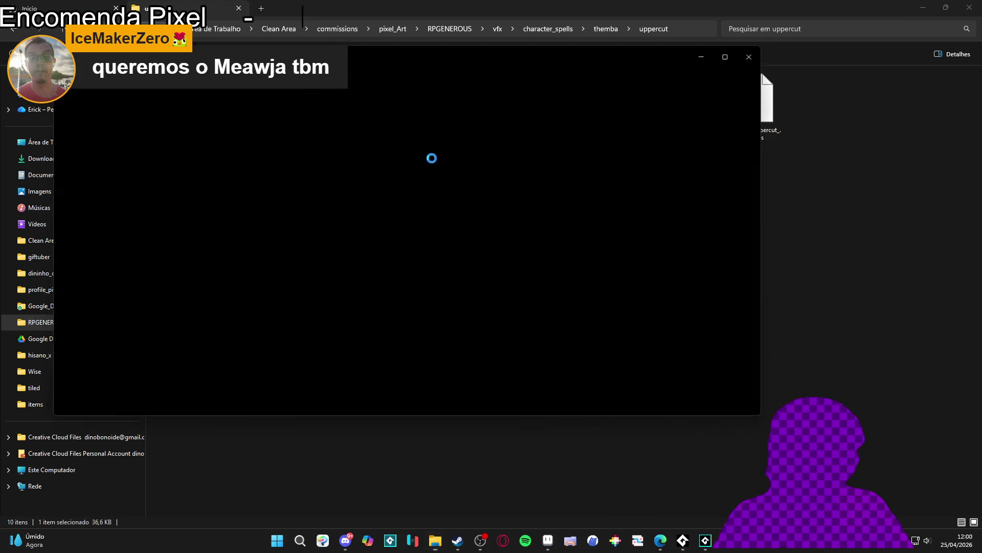
click(761, 54)
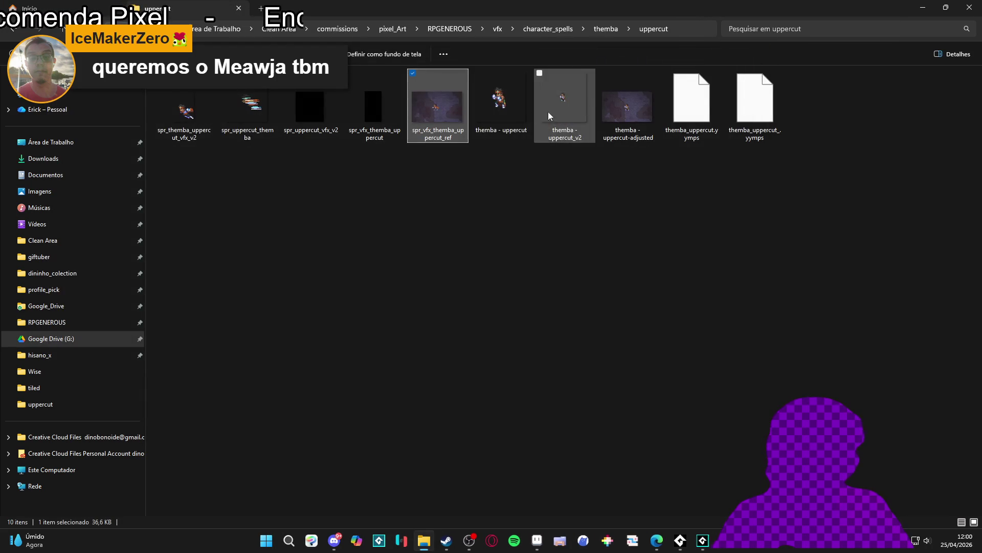
double_click(475, 105)
scroll(483, 230, up, 1)
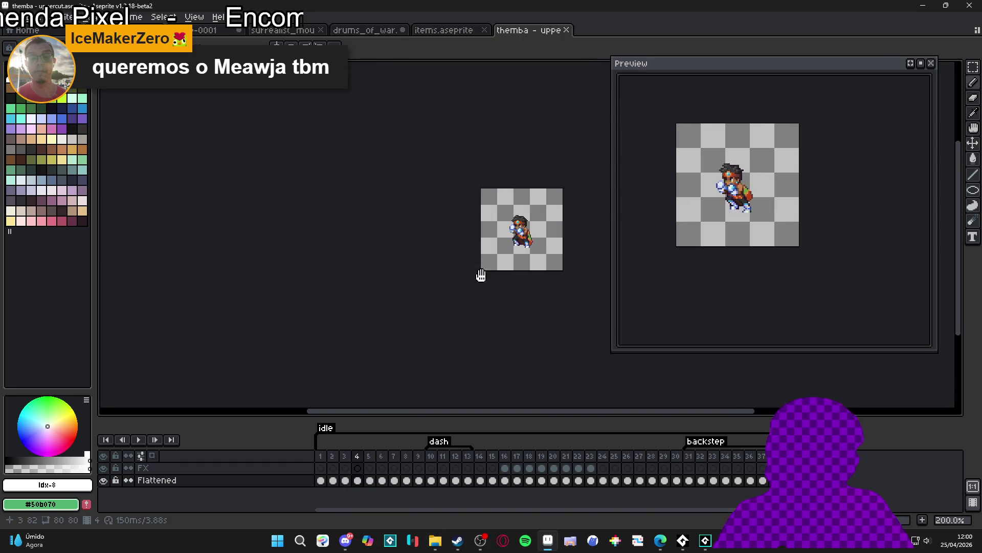
drag(496, 263, 384, 334)
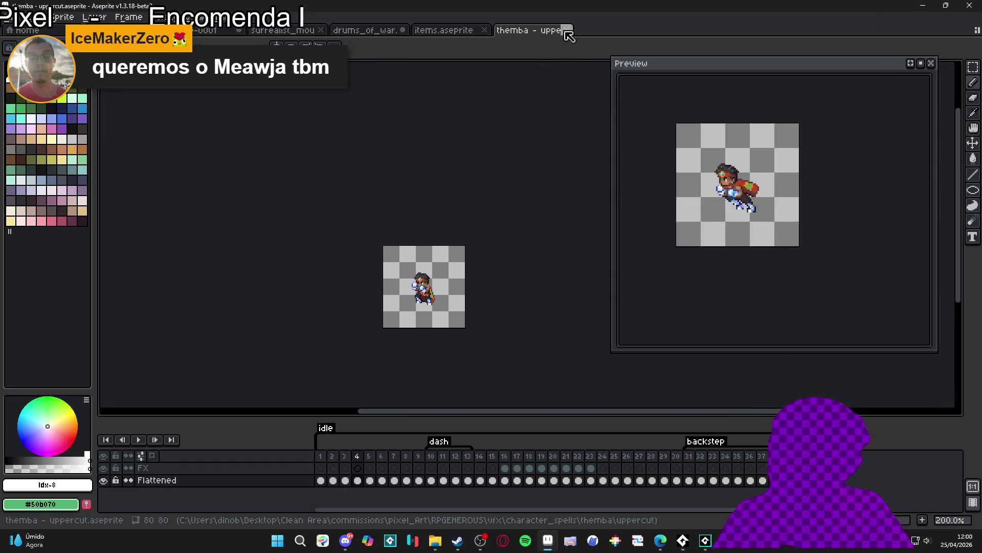
click(566, 29)
click(922, 5)
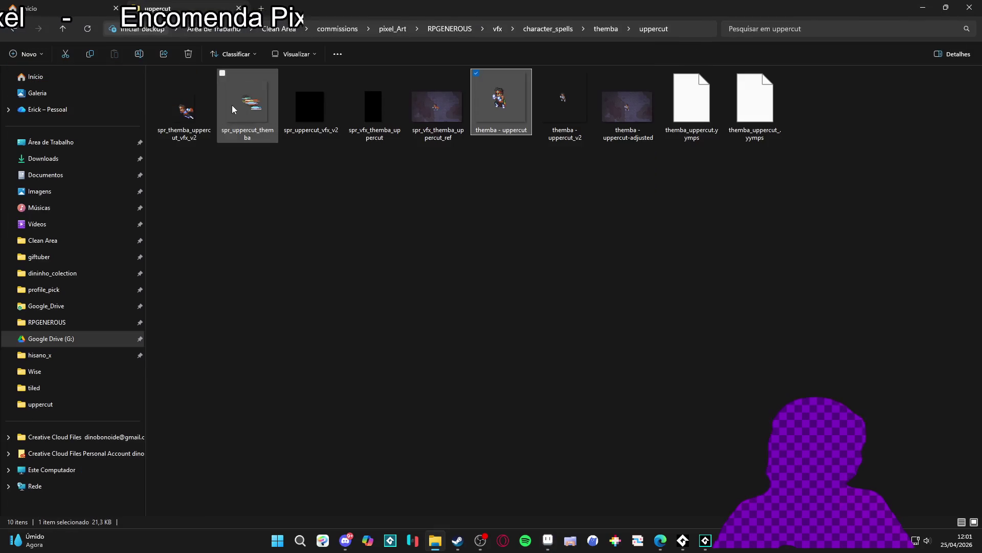
Preview spr_themba_uppercut_vfx_v2, spr_uppercut_vfx_v2 and spr_vfx_themba_uppercut in Photos
double_click(191, 100)
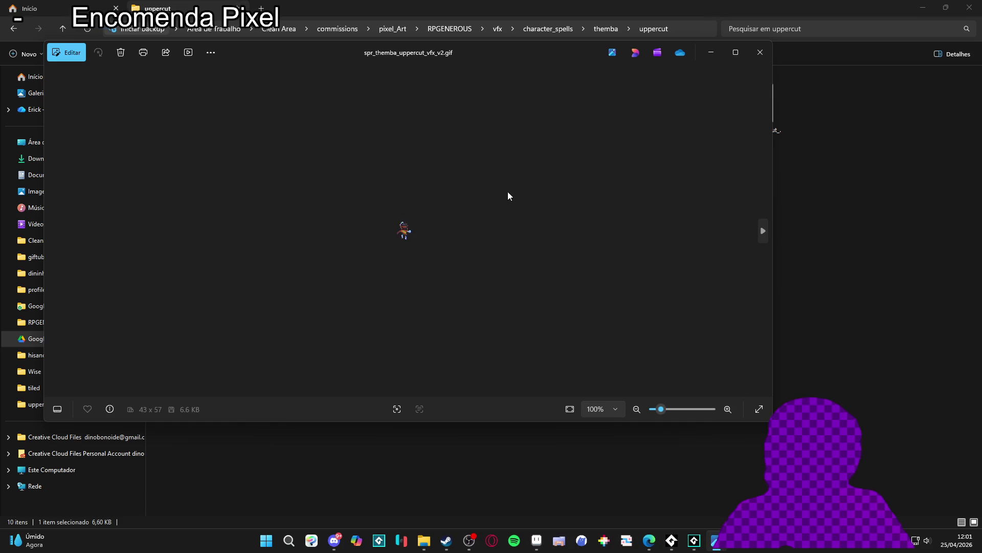
click(761, 52)
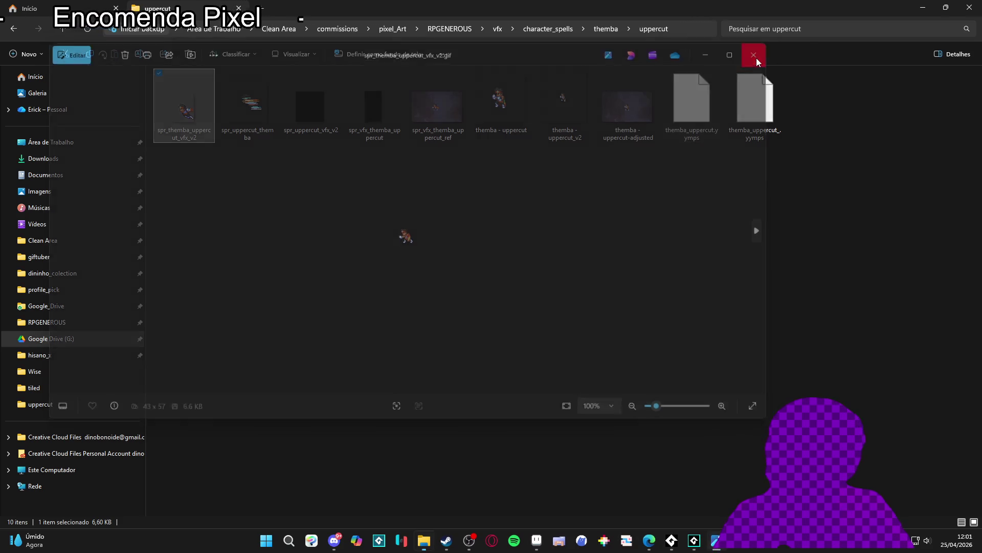
click(296, 124)
double_click(296, 123)
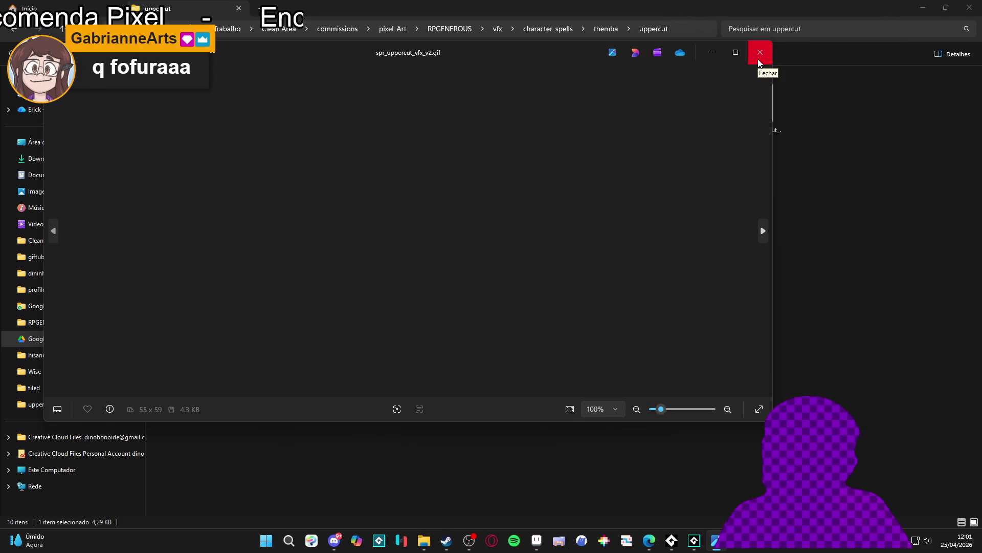
click(760, 60)
double_click(382, 110)
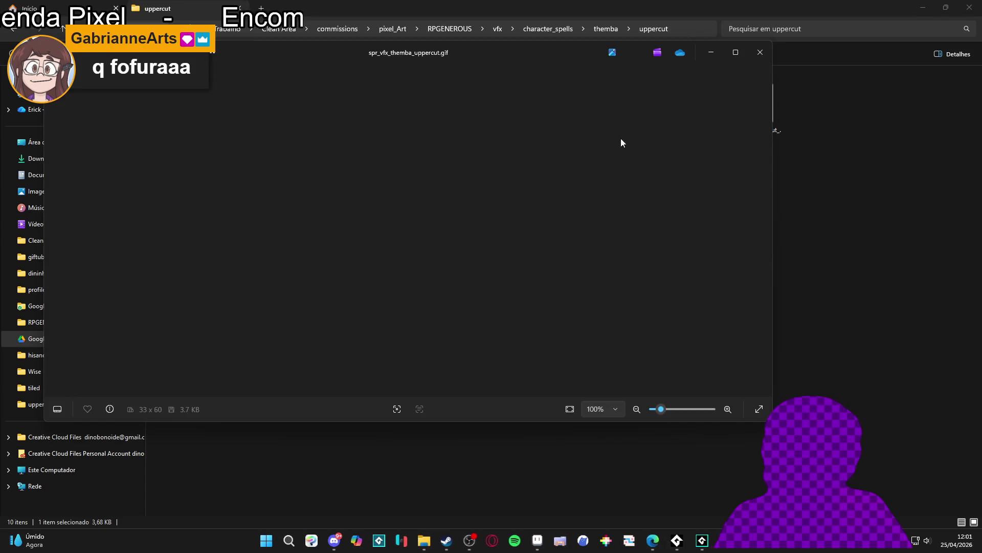
click(758, 53)
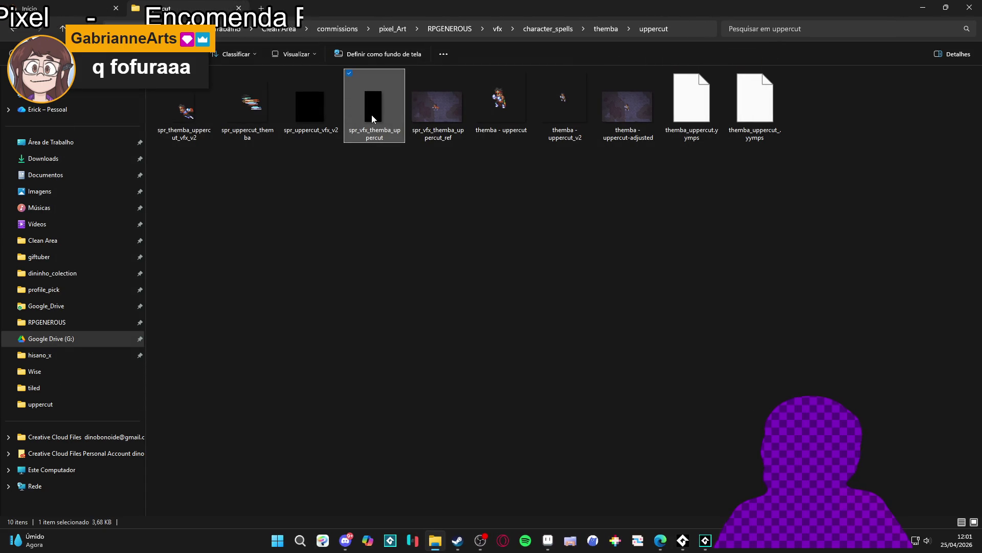
View spr_vfx_themba_uppercut_ref, then open themba - uppercut-adjusted in a preview
click(435, 120)
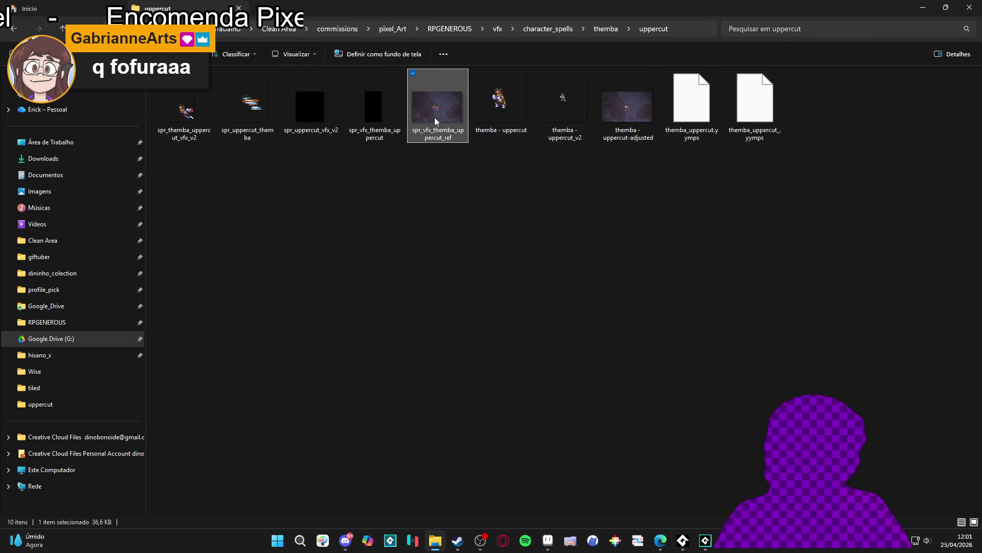
double_click(435, 118)
click(761, 59)
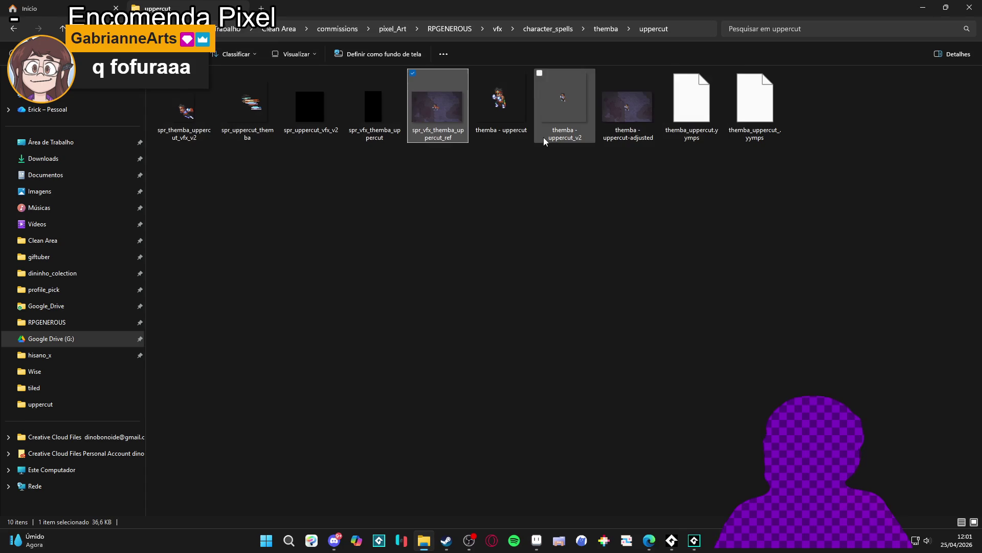
double_click(598, 121)
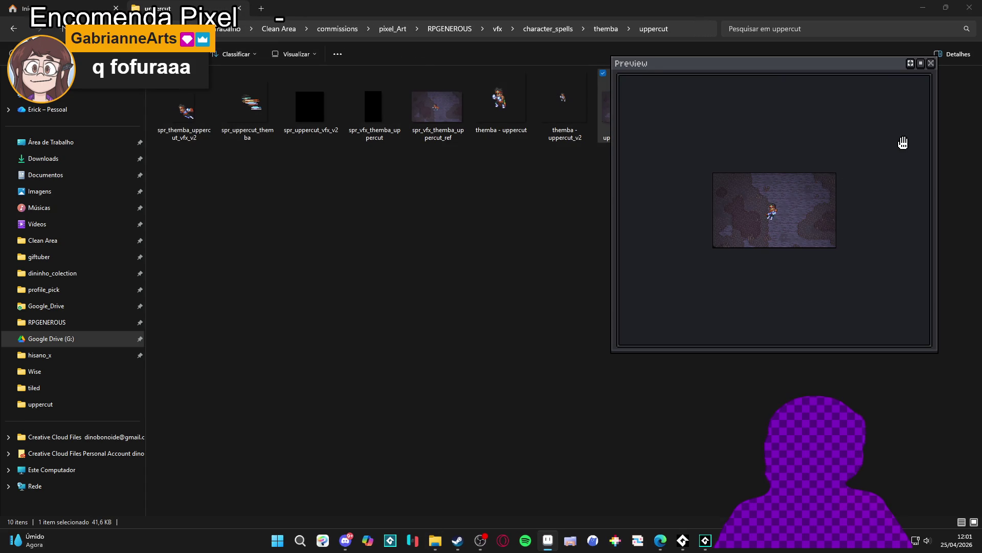
Open themba - uppercut-adjusted in Aseprite and zoom in on the character
click(931, 63)
mouse_move(608, 114)
mouse_down()
mouse_move(546, 486)
mouse_move(557, 549)
mouse_move(548, 541)
mouse_up()
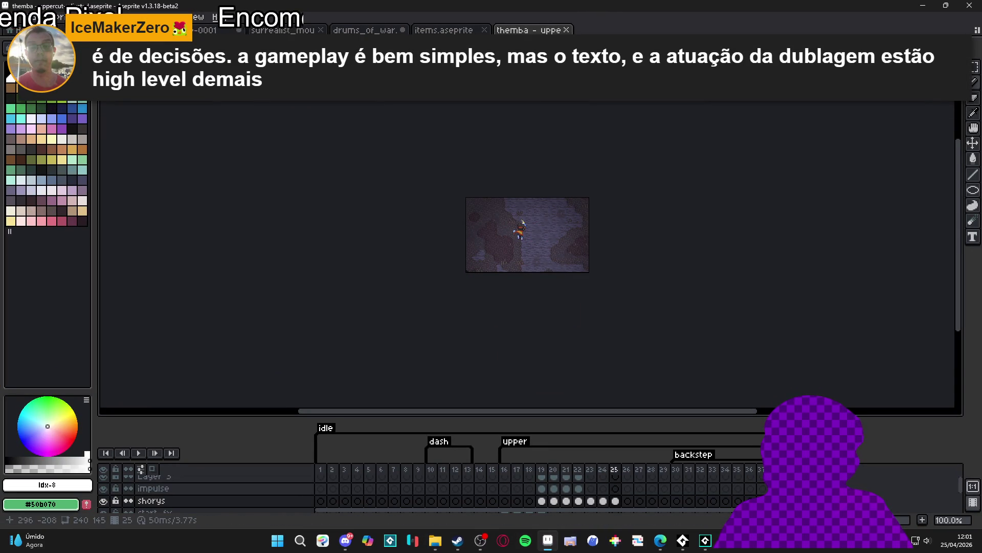
scroll(557, 271, up, 2)
drag(516, 193, 380, 332)
scroll(380, 331, up, 1)
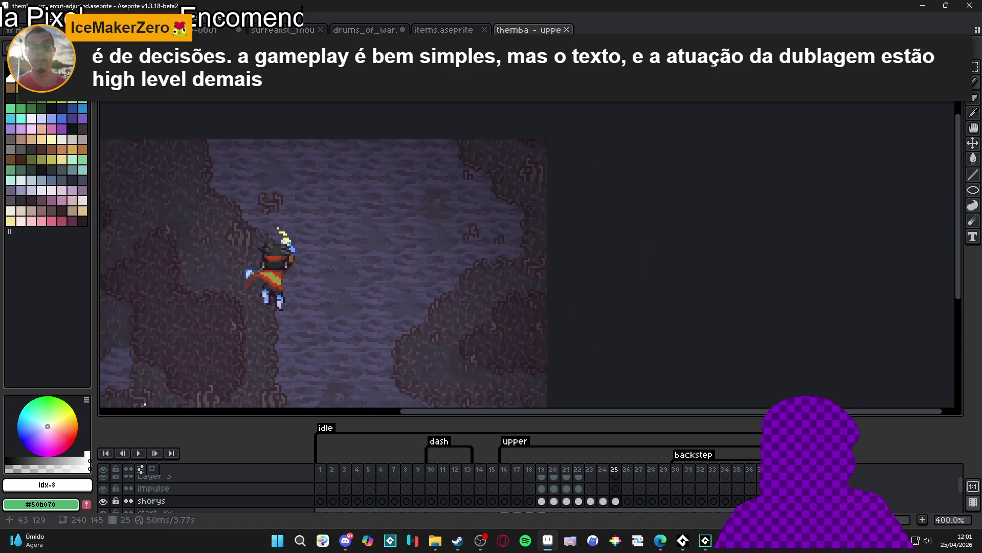
Play the uppercut from frame 16 and place the themba document beside items.aseprite
click(508, 472)
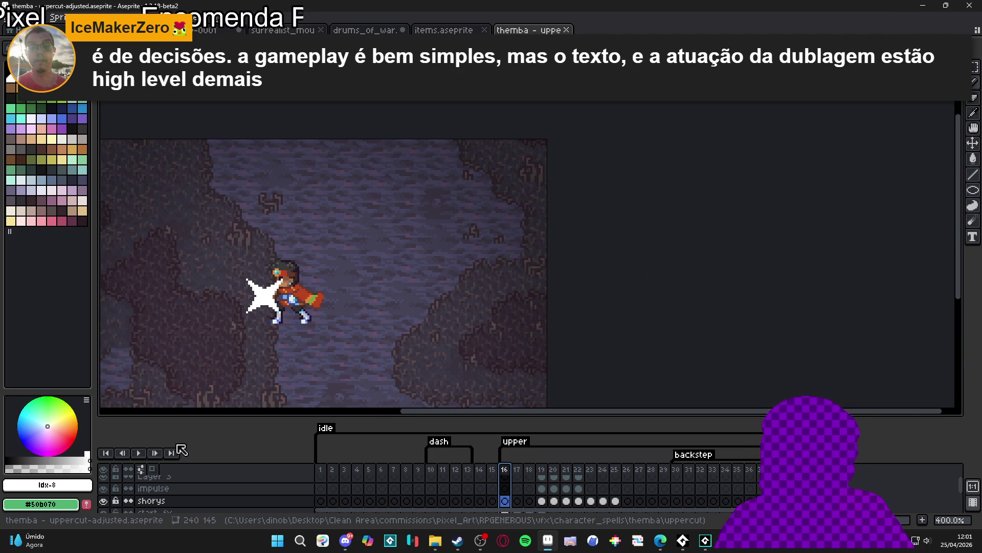
click(138, 453)
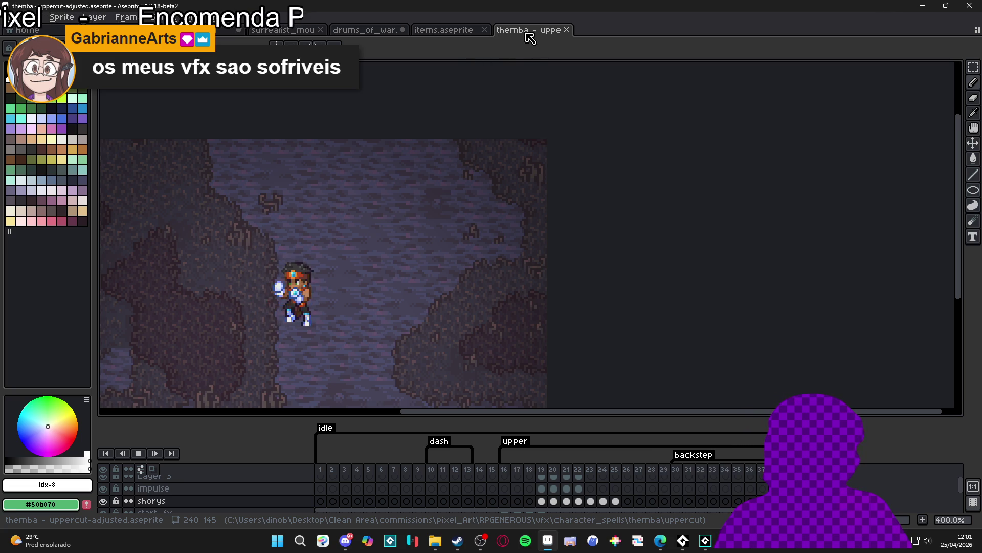
mouse_move(532, 37)
mouse_down()
mouse_move(10, 319)
mouse_move(115, 302)
mouse_move(244, 305)
mouse_up()
Show drums_of_war in the right pane, enlarge the timeline and widen the drum canvas
scroll(244, 305, down, 2)
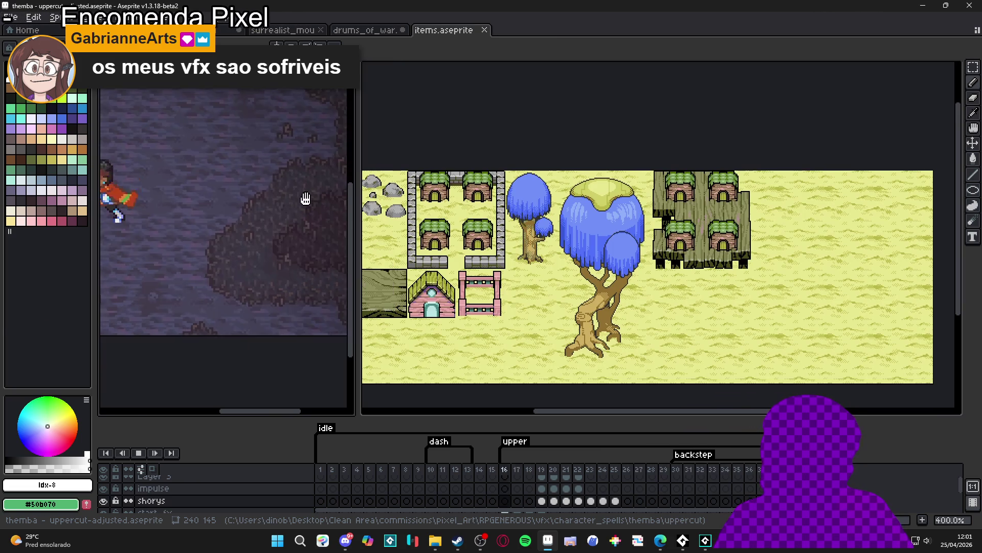
scroll(340, 329, up, 1)
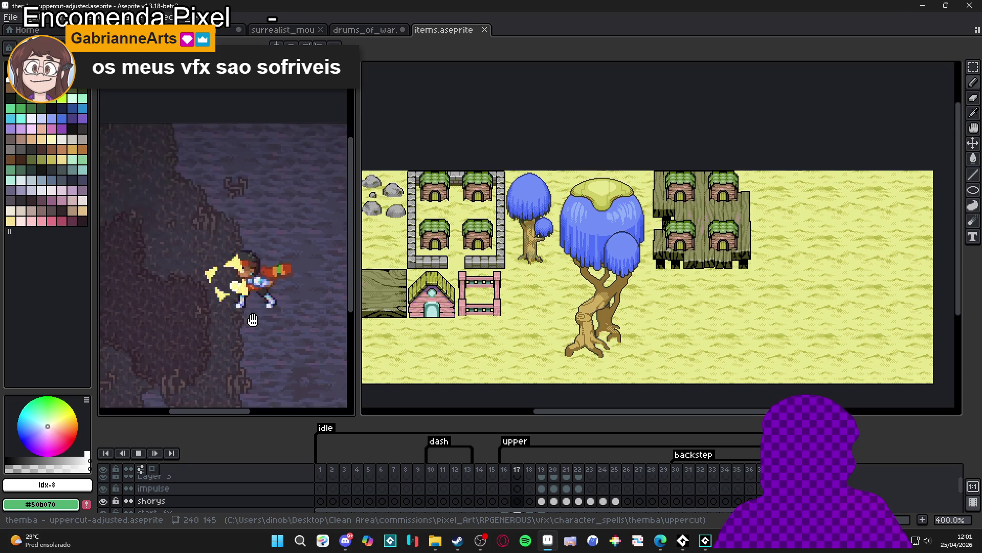
click(379, 36)
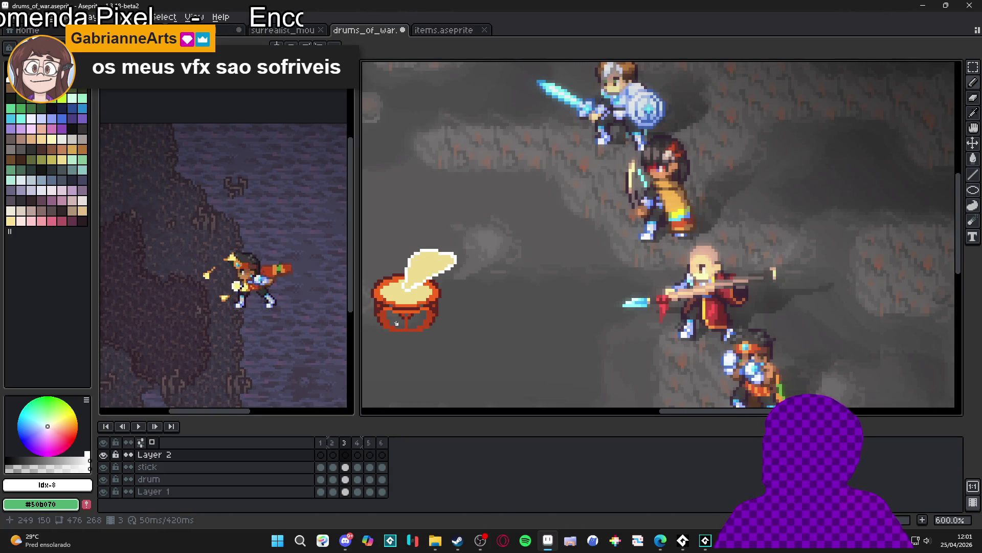
drag(396, 324, 467, 326)
scroll(247, 276, down, 2)
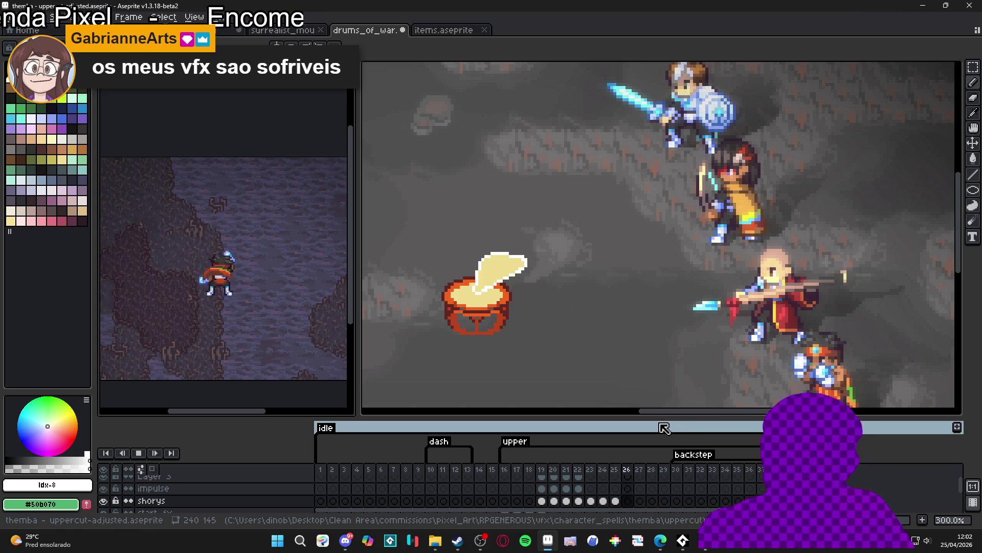
drag(661, 416, 661, 402)
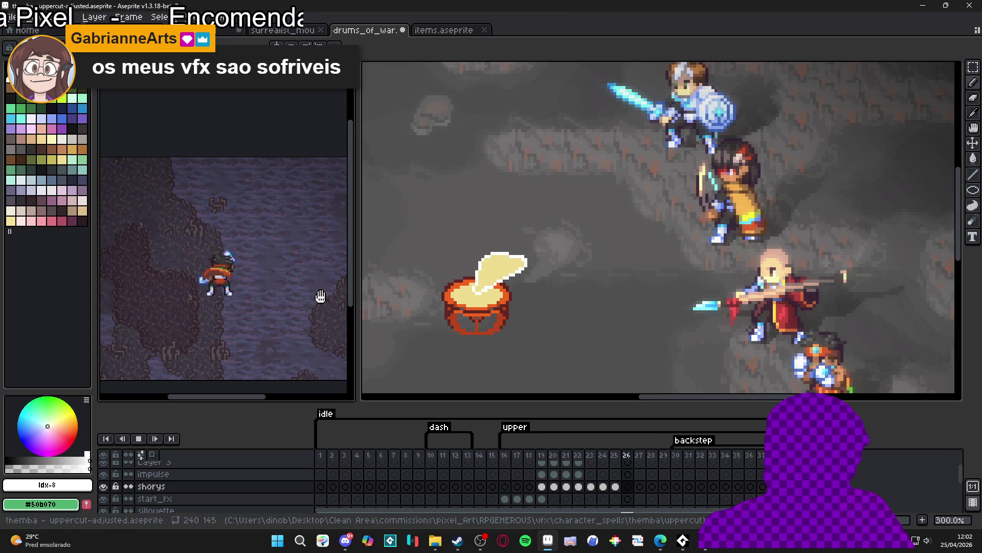
drag(348, 302, 290, 303)
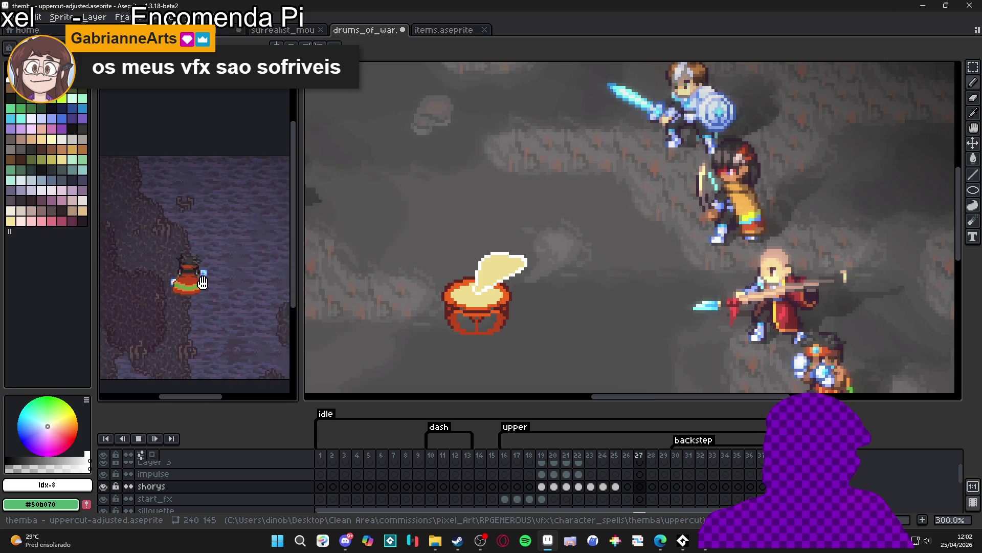
Stop the uppercut on frame 19, pick its yellow #FFF089, then switch to GameMaker
key(ctrl+Tab)
scroll(537, 297, down, 1)
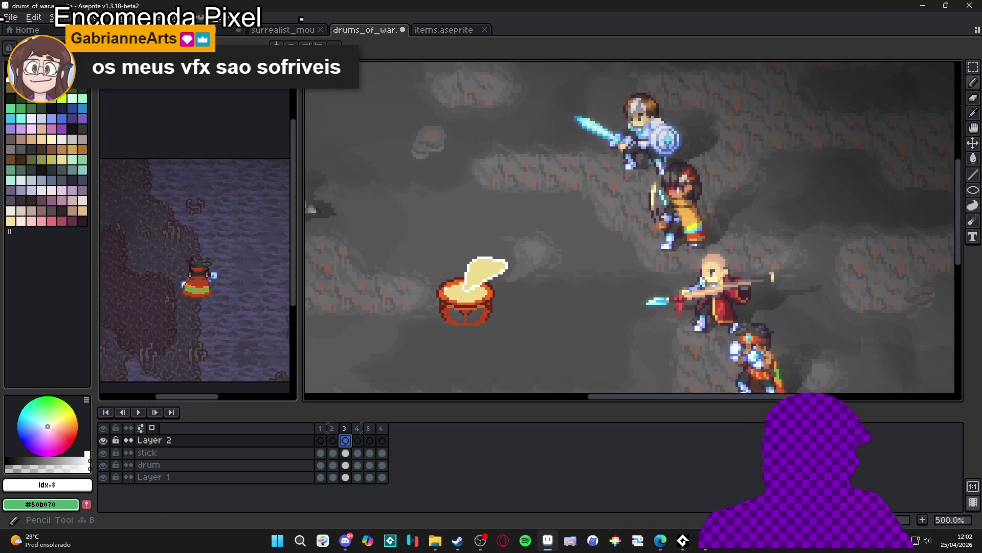
scroll(454, 286, up, 1)
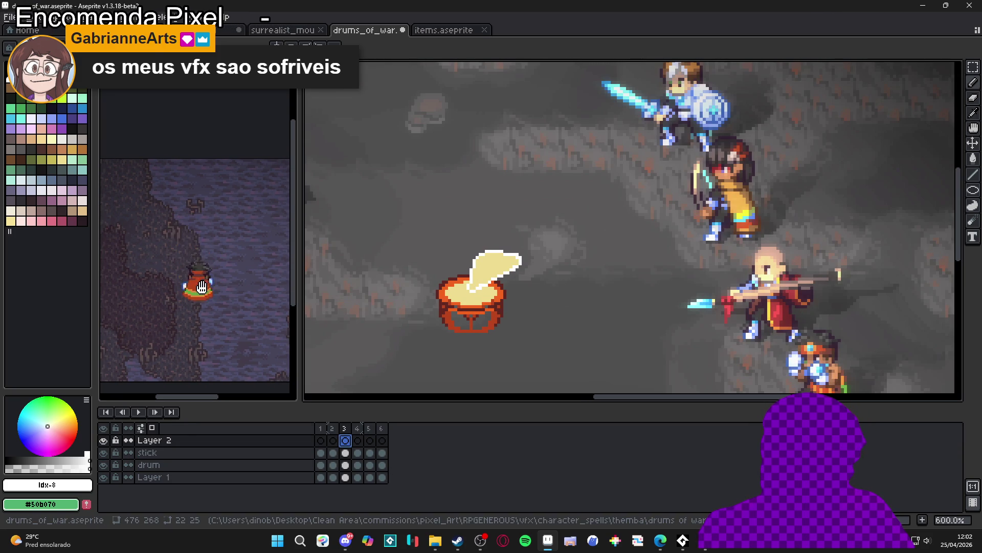
click(169, 236)
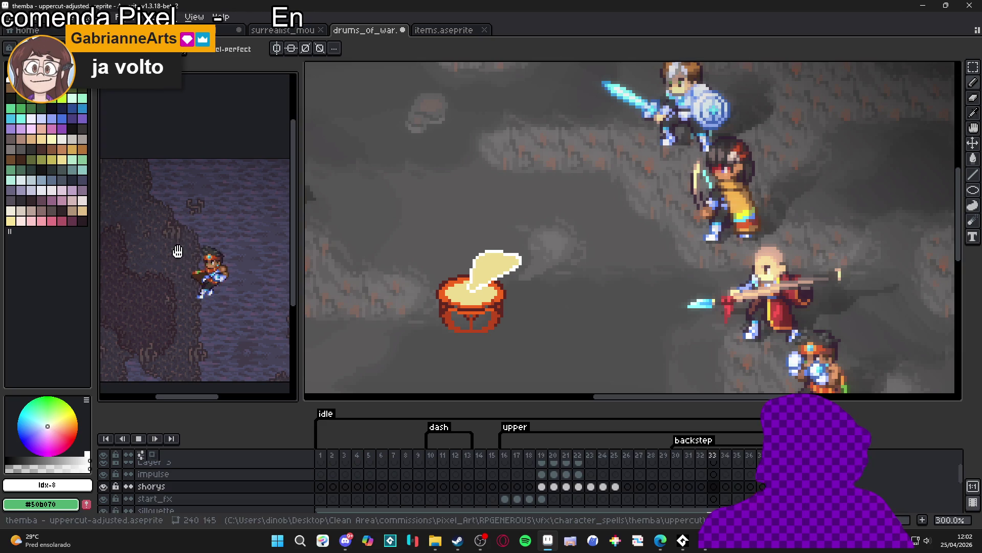
click(151, 441)
click(542, 455)
scroll(177, 254, up, 1)
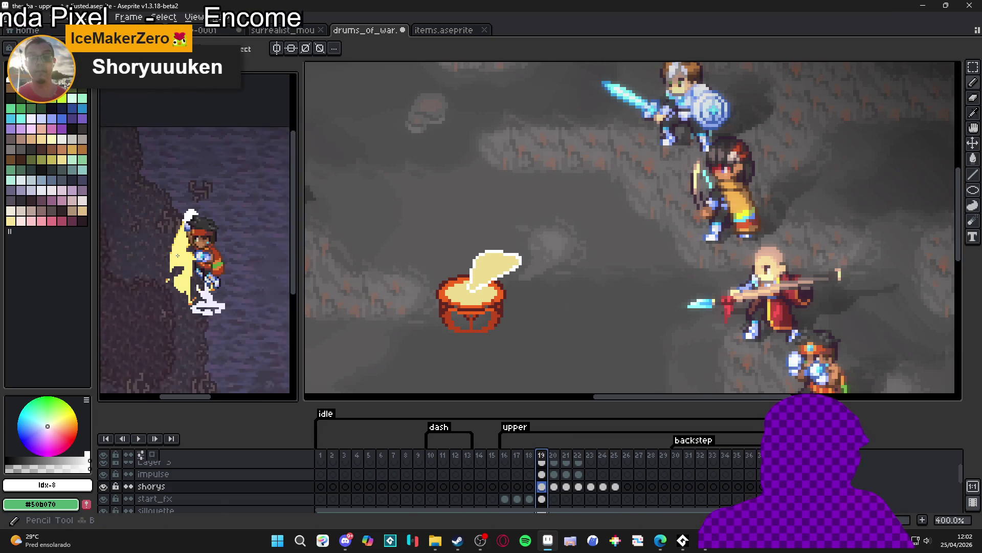
scroll(178, 255, up, 1)
alt+click(178, 254)
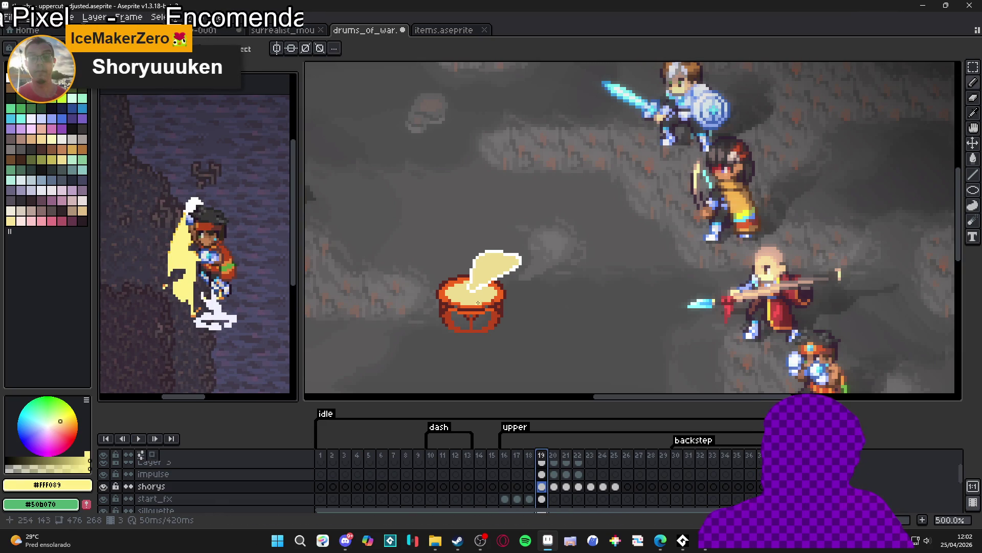
click(705, 541)
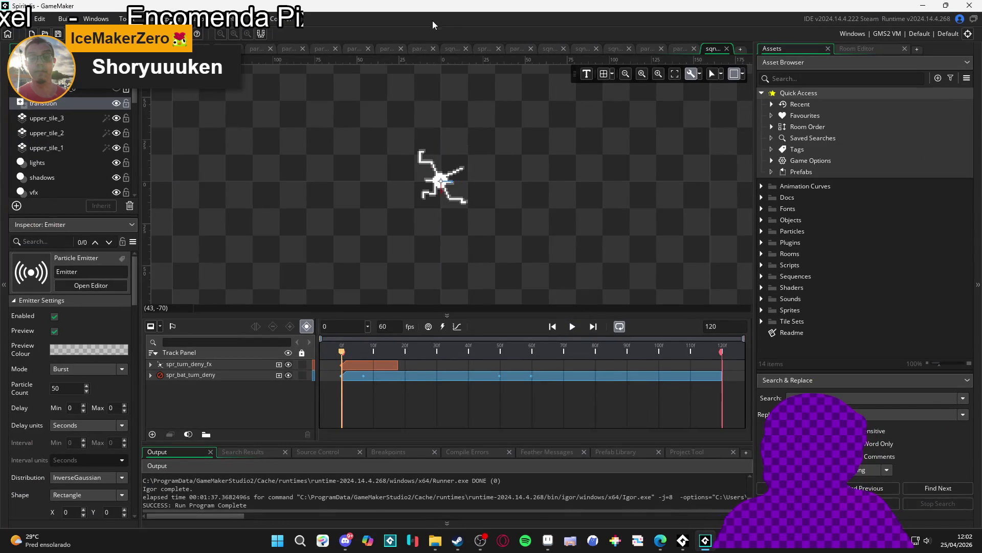
Run the RPGENEROUS project with F5 so it launches into a cave battle
key(F5)
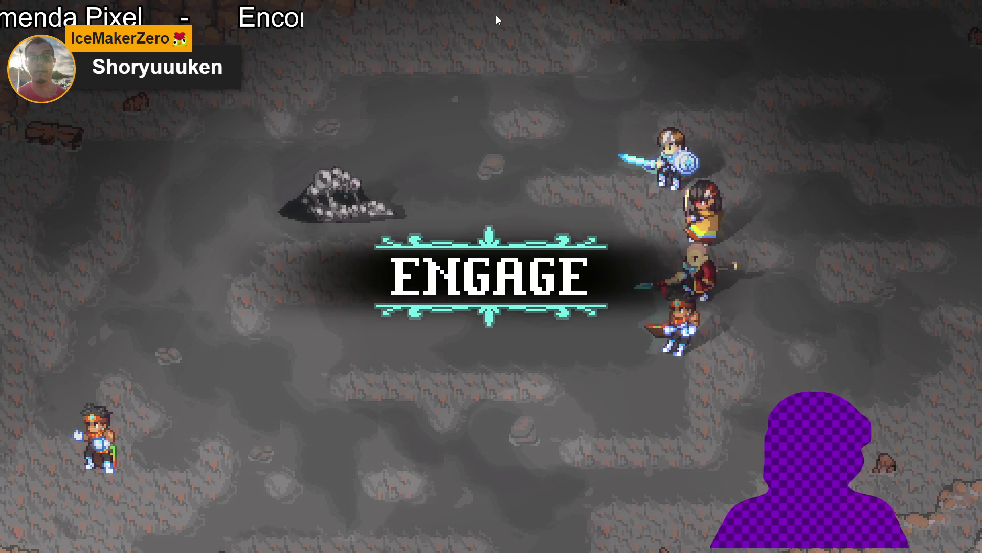
Win the battle with Yara defending and Themba's Flaming Uppercut, then walk through the cave
key(Return)
key(Up)
key(Return)
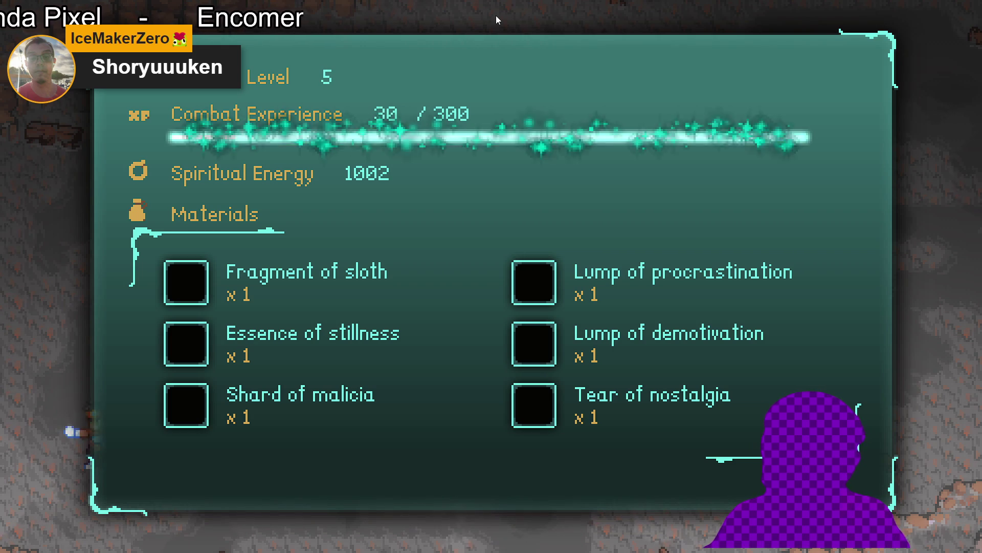
key(Return)
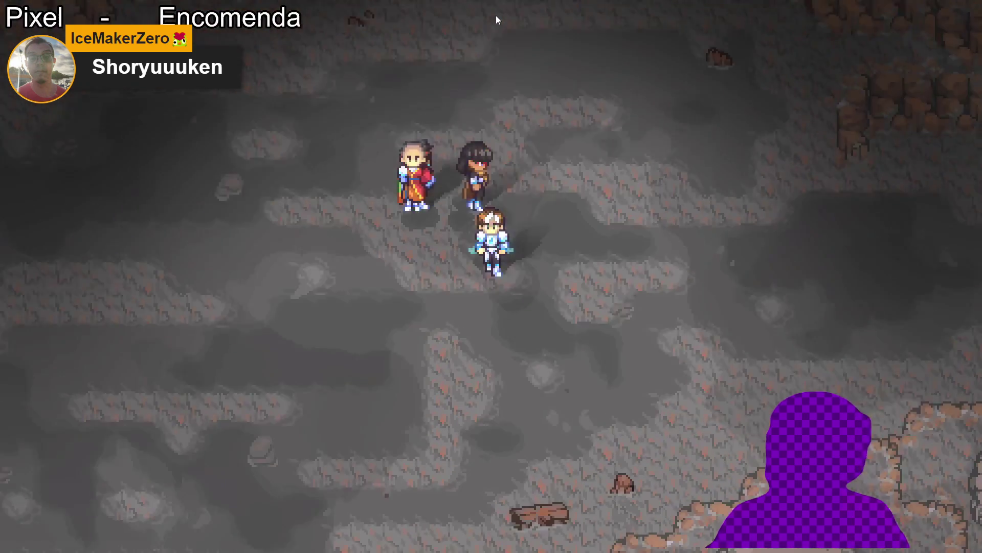
key(Left)
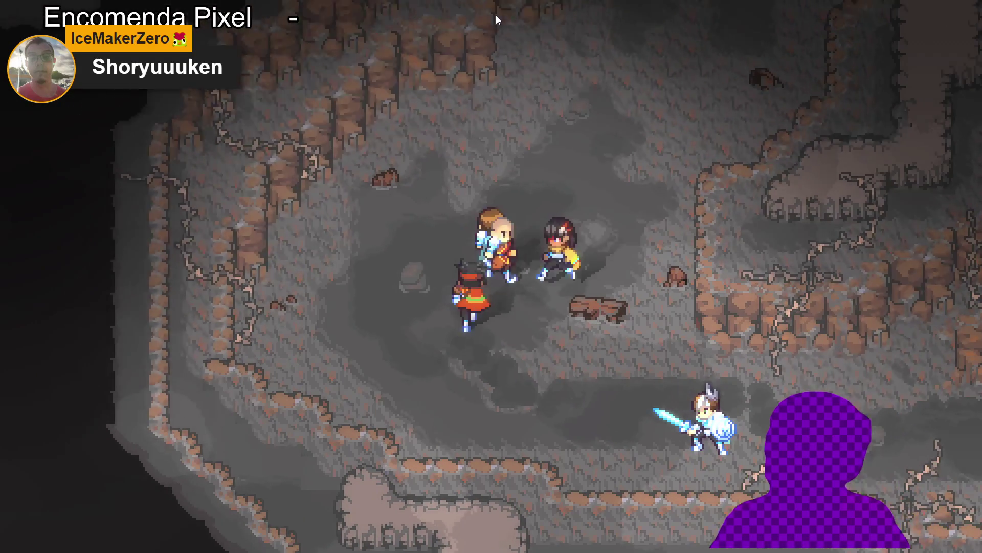
key(Up)
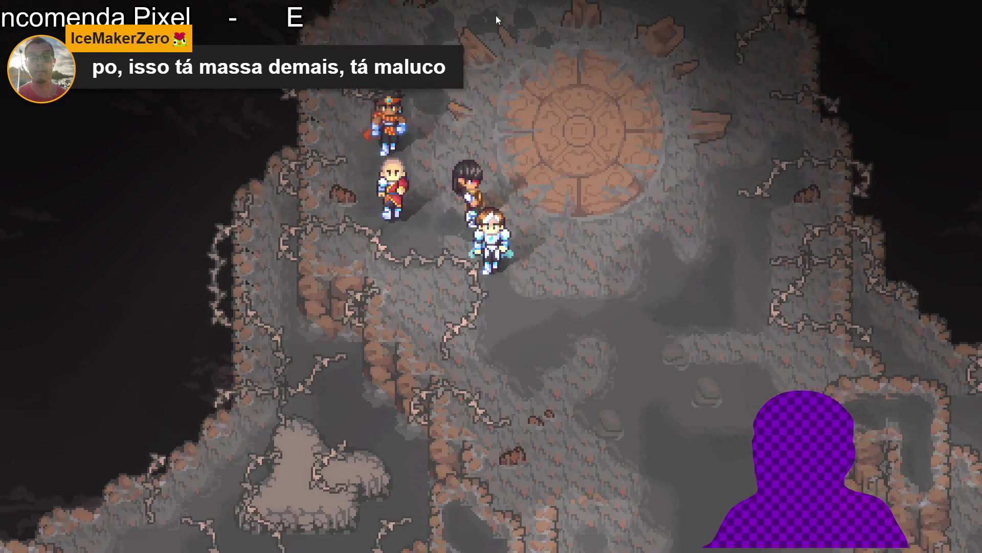
Open the party menu and browse the Items list, including the Faint nebula item
key(Escape)
key(Down)
key(Down)
key(Down)
key(Up)
key(Up)
key(Down)
key(Down)
key(Down)
key(Down)
key(Return)
key(Down)
key(Down)
key(Up)
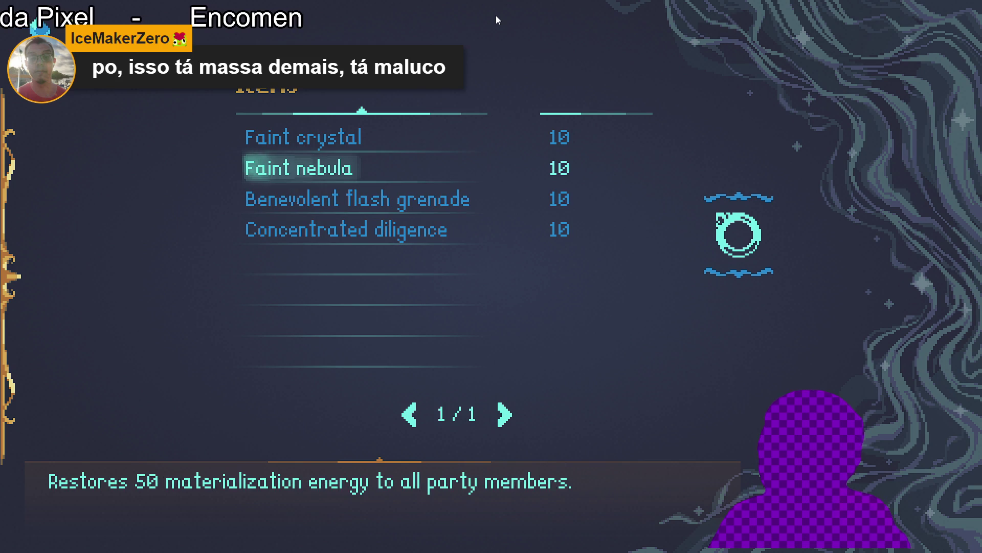
key(Escape)
Glance at the crafting recipes, then open the Journal to the ongoing quests list
key(Down)
key(Return)
key(Escape)
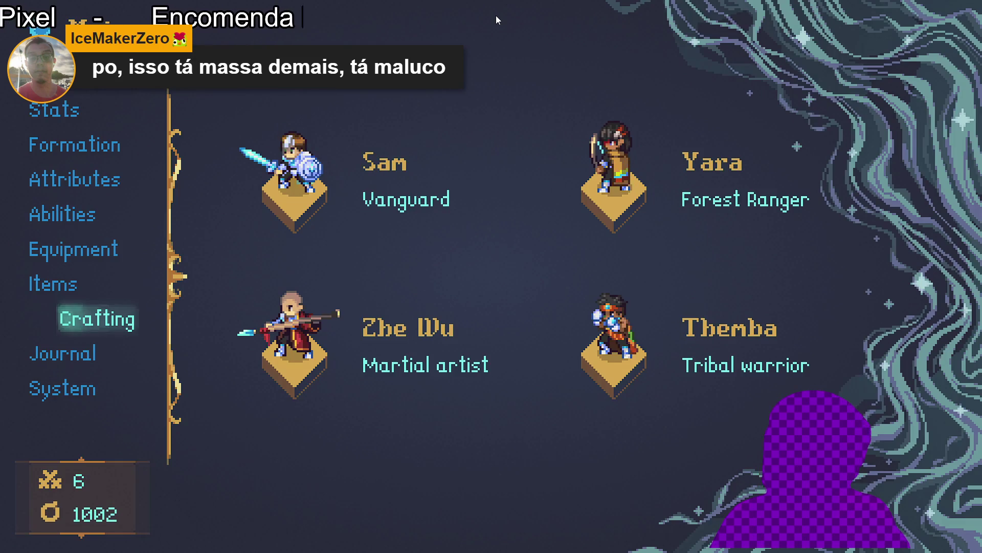
key(Down)
key(Return)
key(Down)
key(Return)
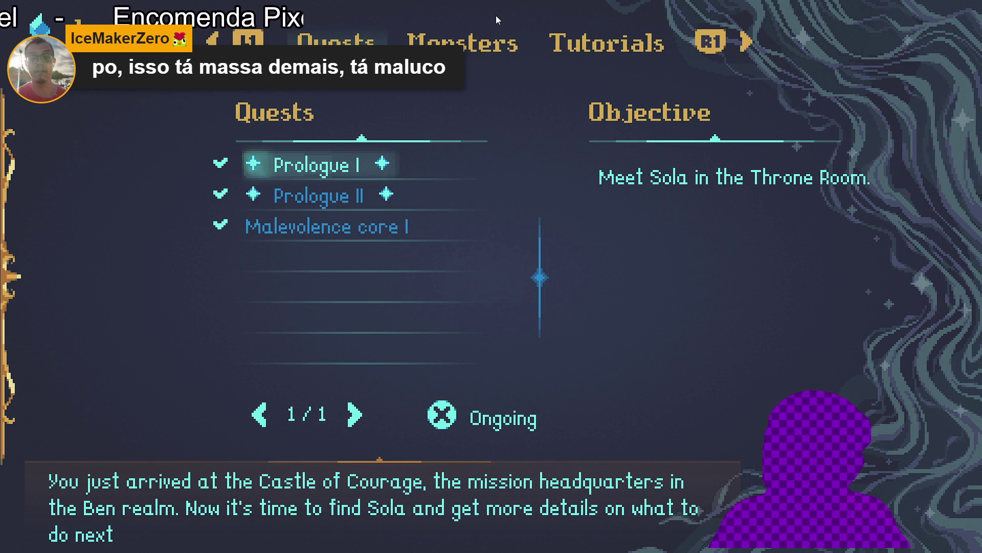